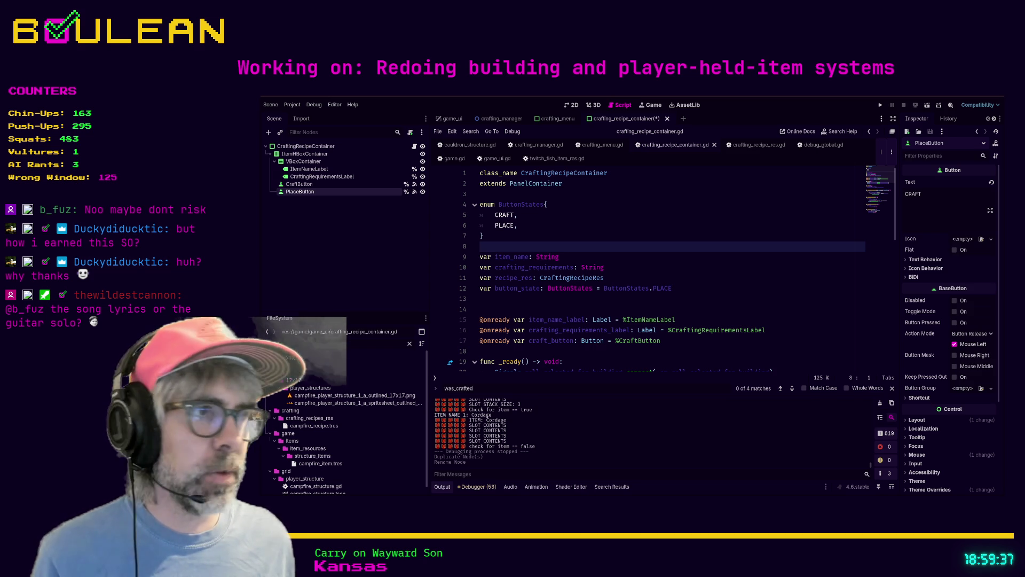
Switch from the Godot editor to the browser window showing Discord.
key(alt+Tab)
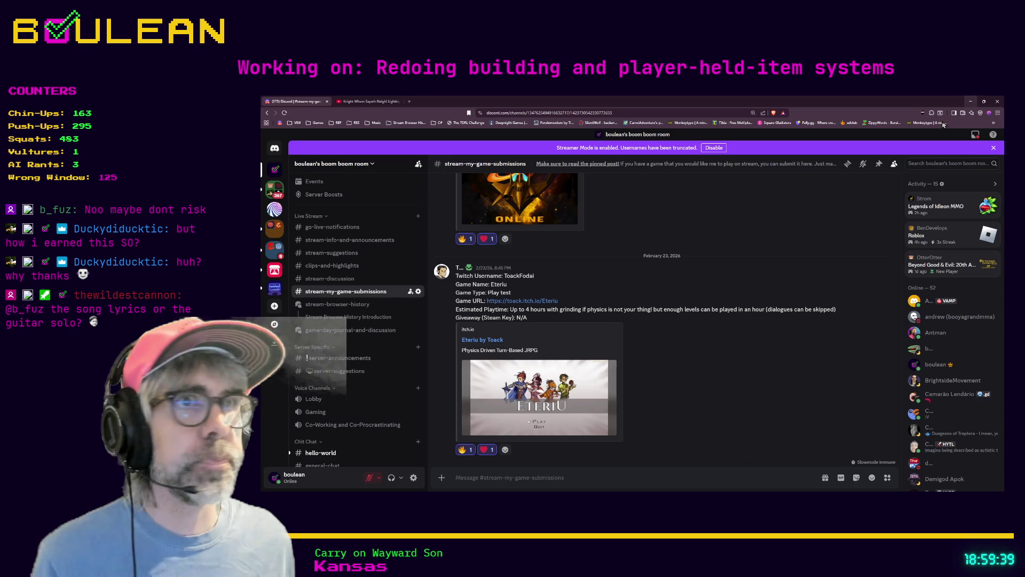
Post the copied Ads Manager screenshot in #stream-discussion and view it enlarged.
scroll(379, 263, up, 1)
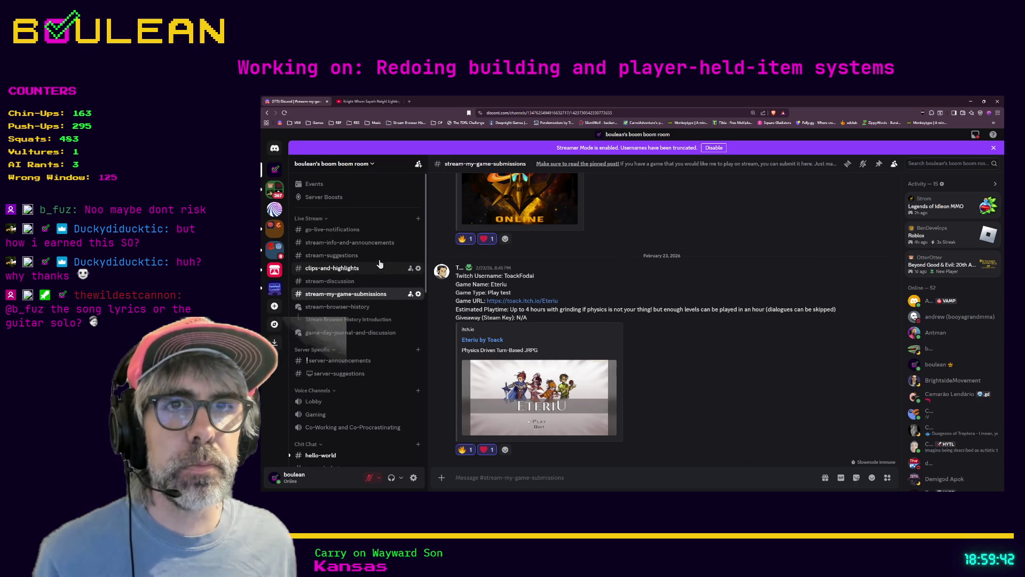
click(351, 281)
key(ctrl+v)
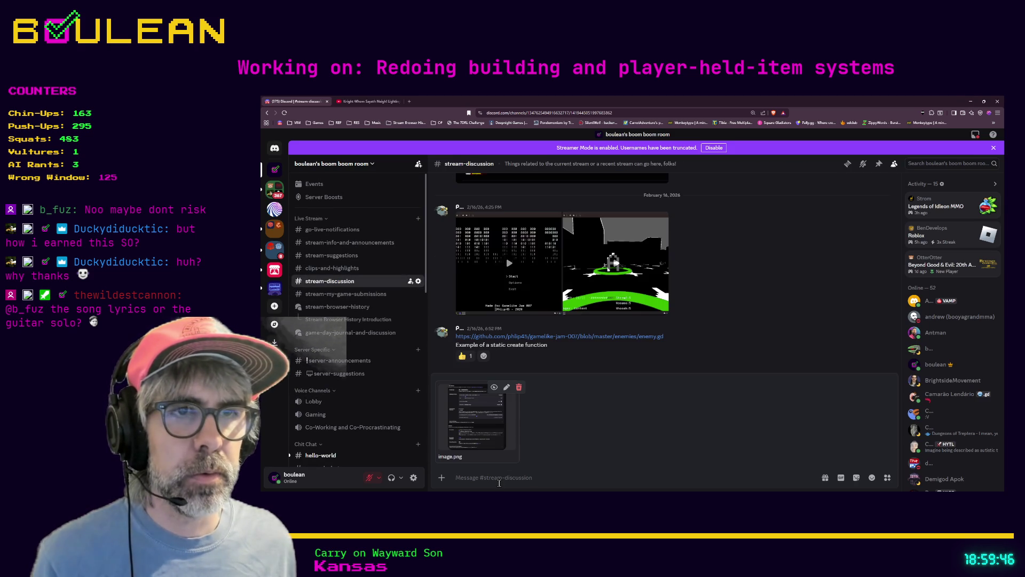
key(Return)
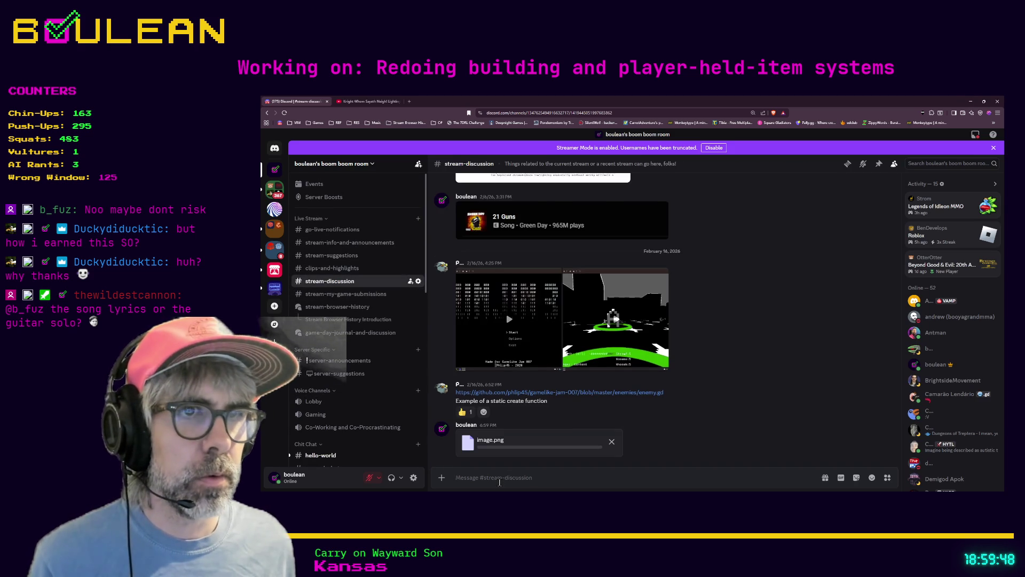
click(526, 384)
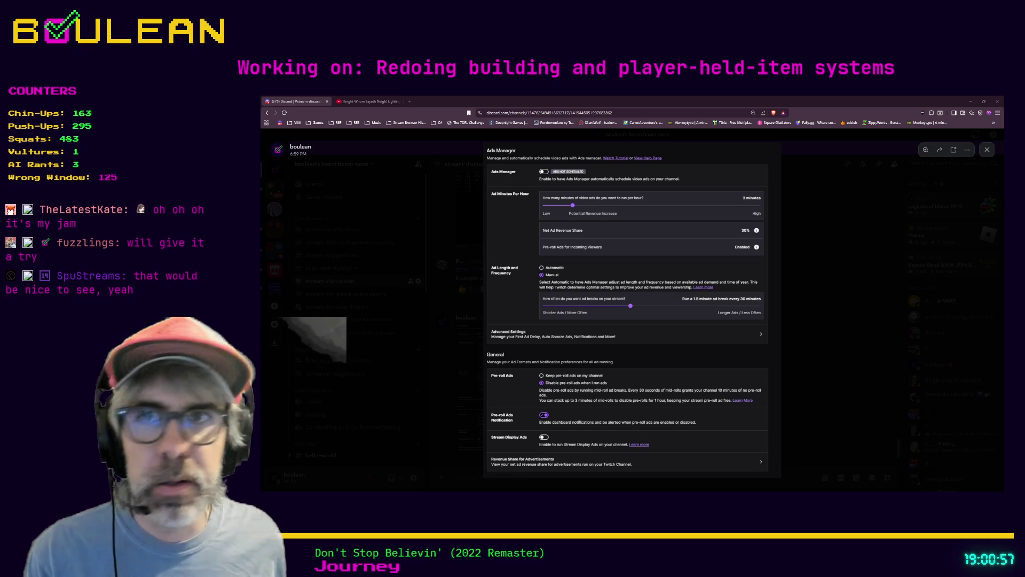
Close the enlarged screenshot, reopen it briefly, then minimize the Discord browser window.
click(352, 290)
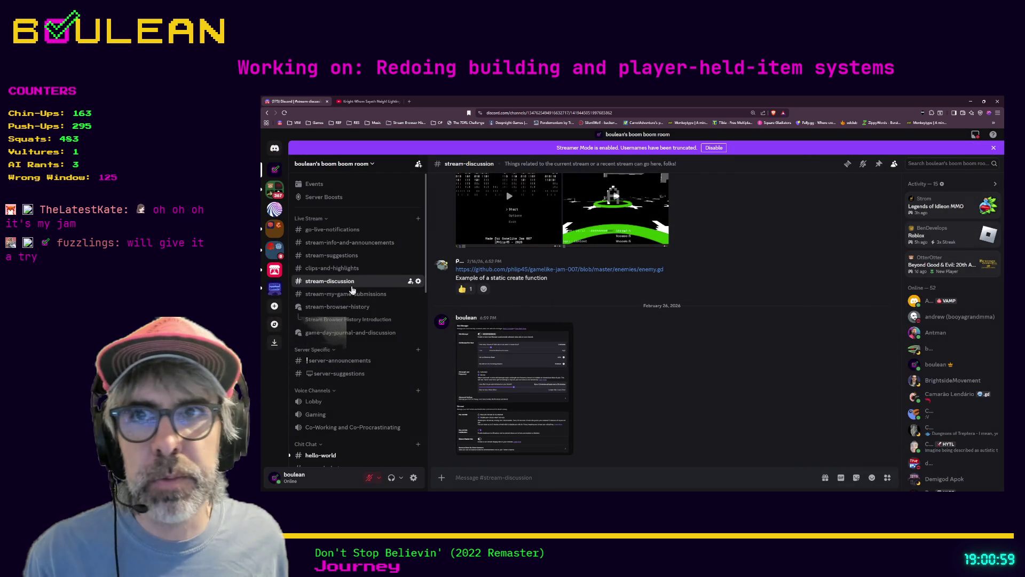
click(536, 377)
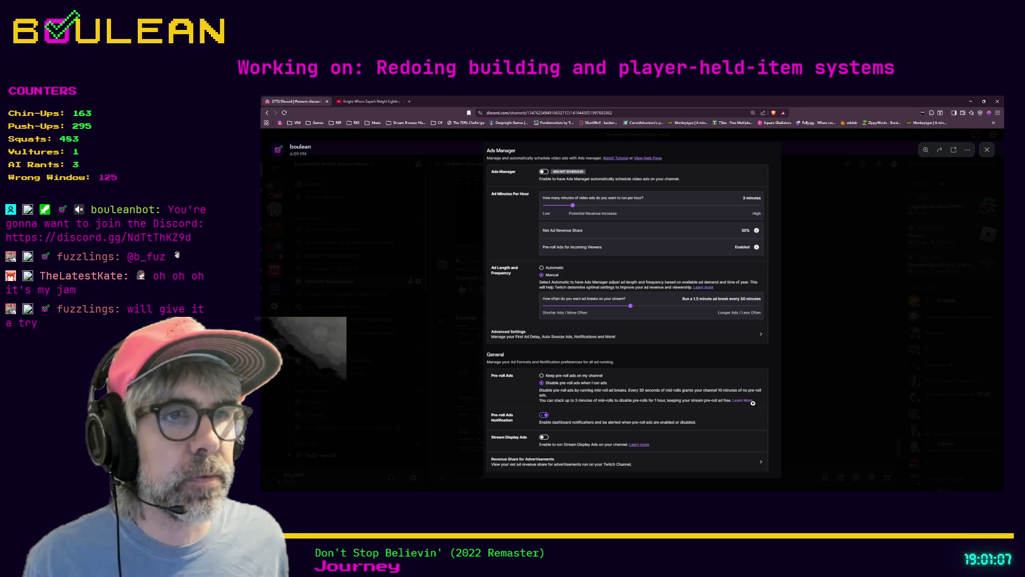
click(803, 359)
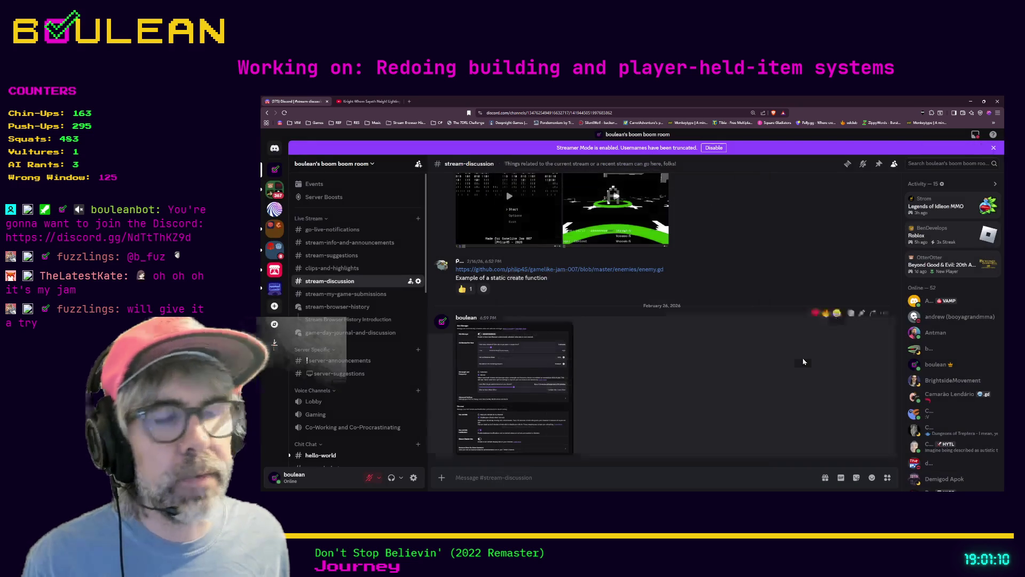
click(972, 105)
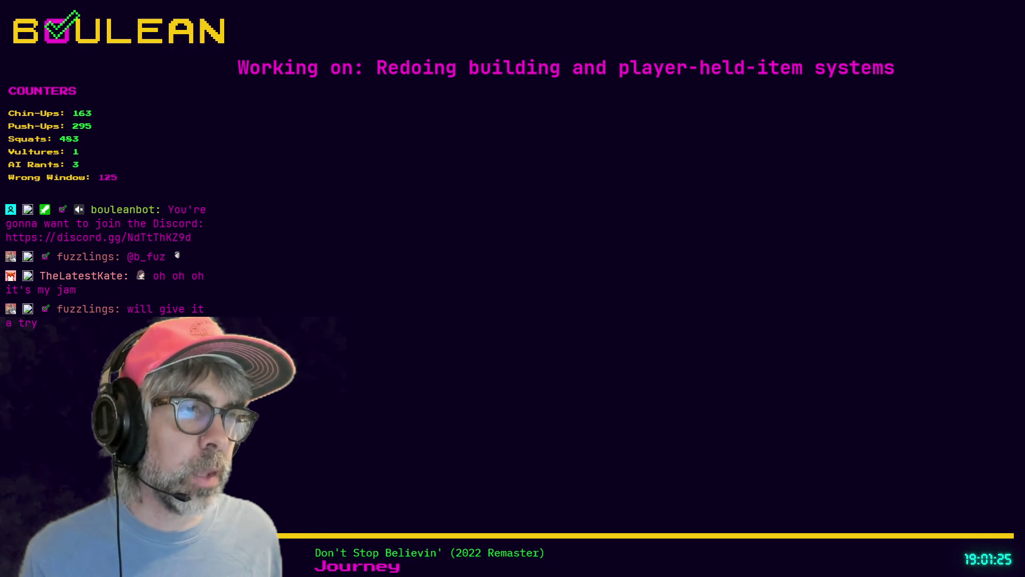
Save crafting_recipe_container from the script editor with the caret on line 14.
click(701, 309)
key(ctrl+s)
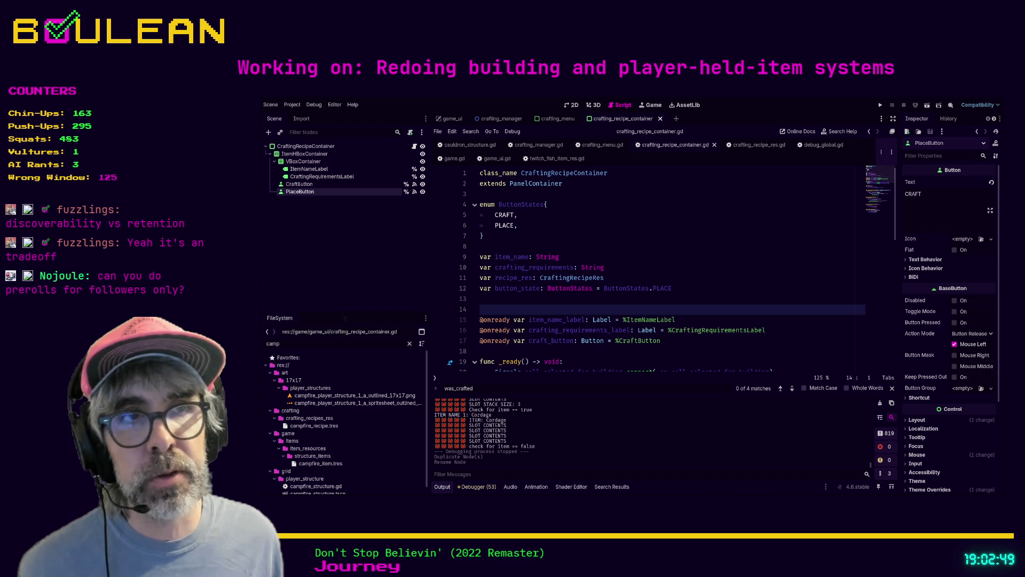
Move the caret to the empty line below the craft_button reference in crafting_recipe_container.gd.
click(651, 288)
click(651, 310)
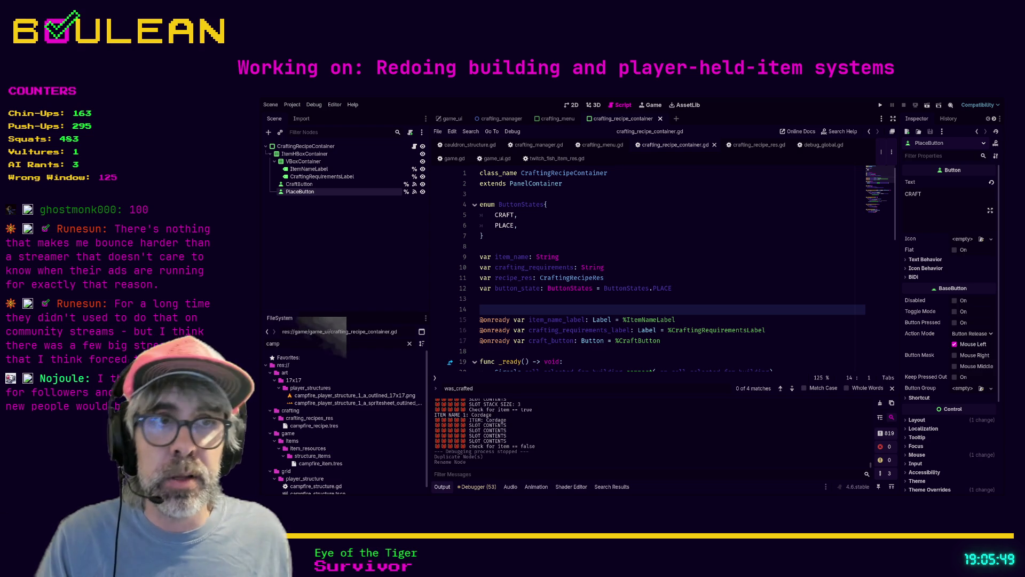
click(487, 351)
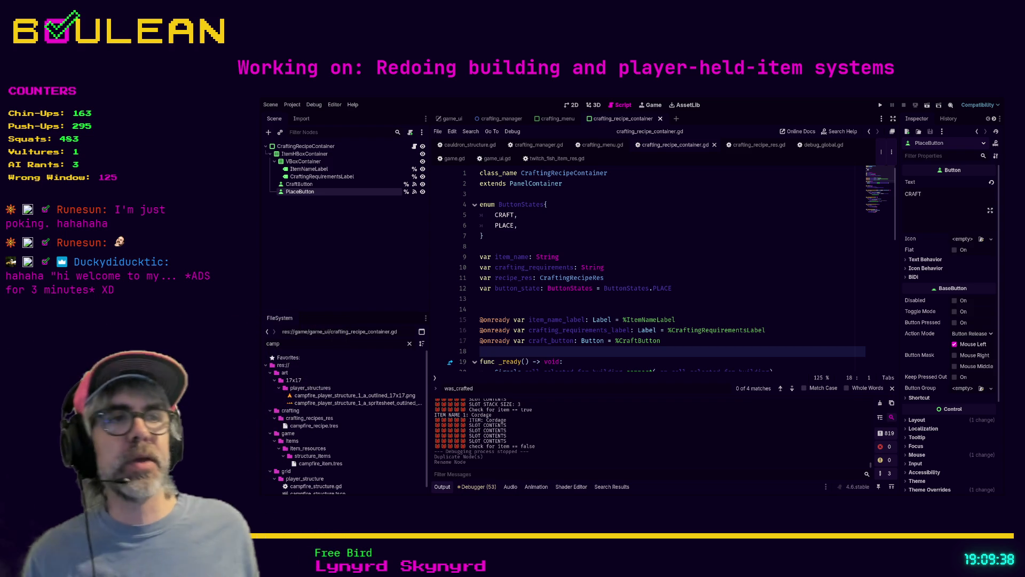
Delete the blank line 14 and return to the craft_button reference line.
click(540, 303)
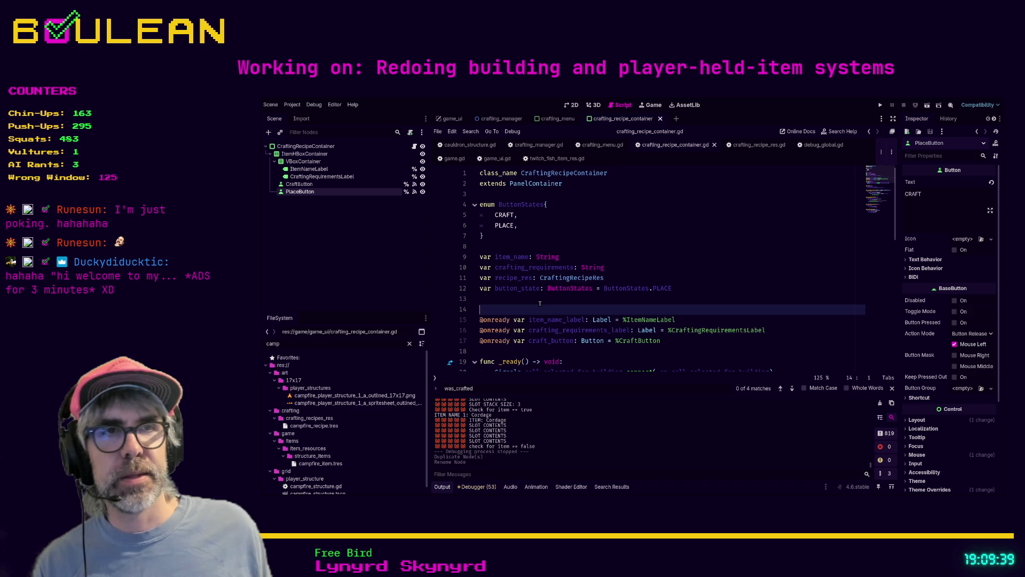
key(BackSpace)
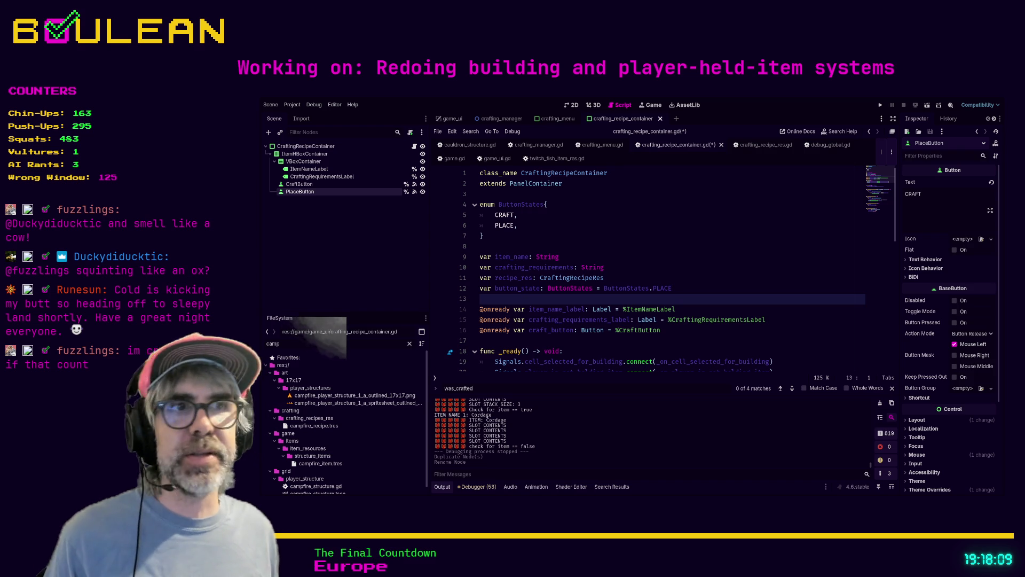
click(634, 331)
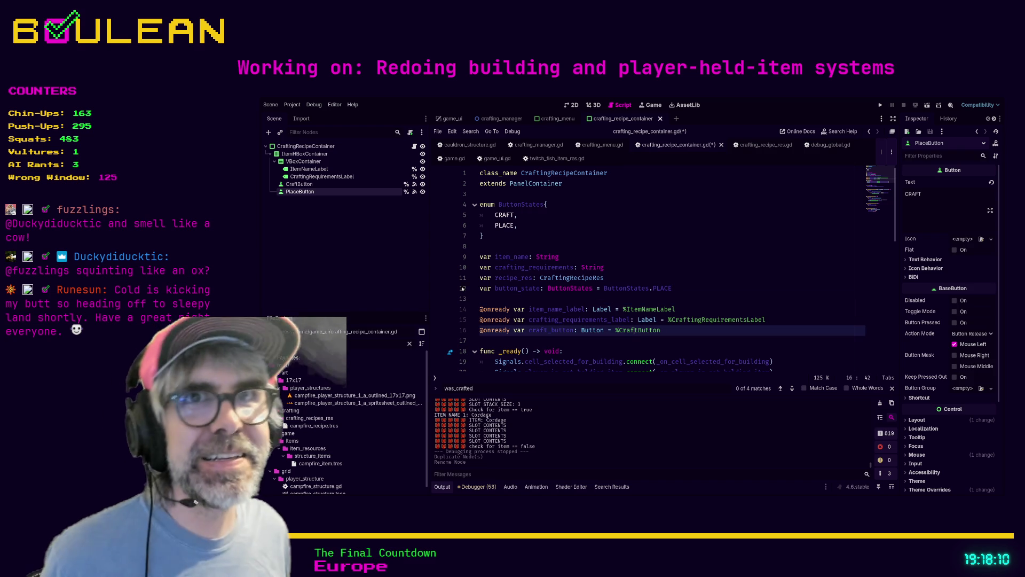
Inspect the CraftButton node, then delete the ButtonStates enum block from the script.
click(319, 184)
scroll(618, 251, down, 1)
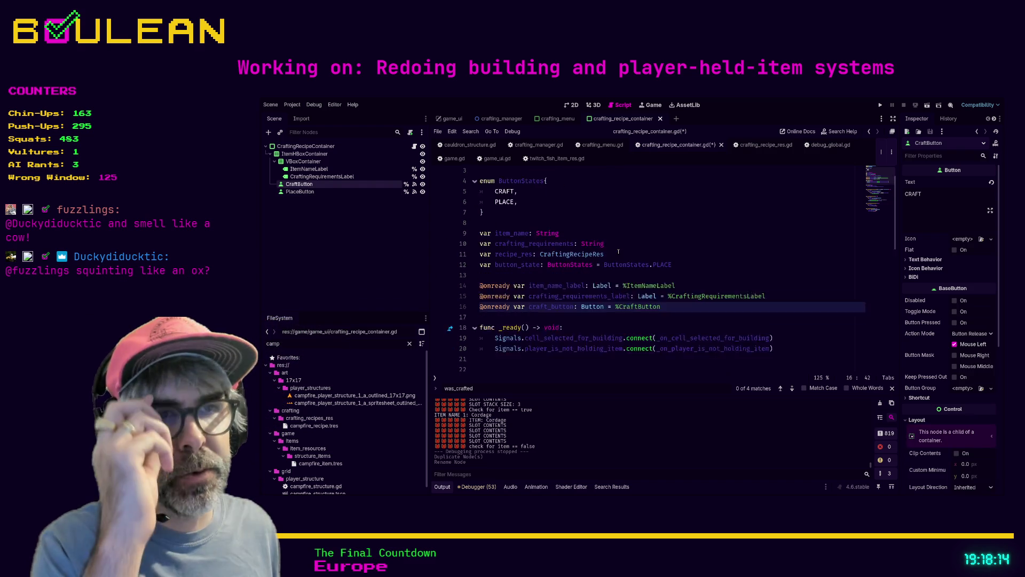
scroll(494, 240, up, 1)
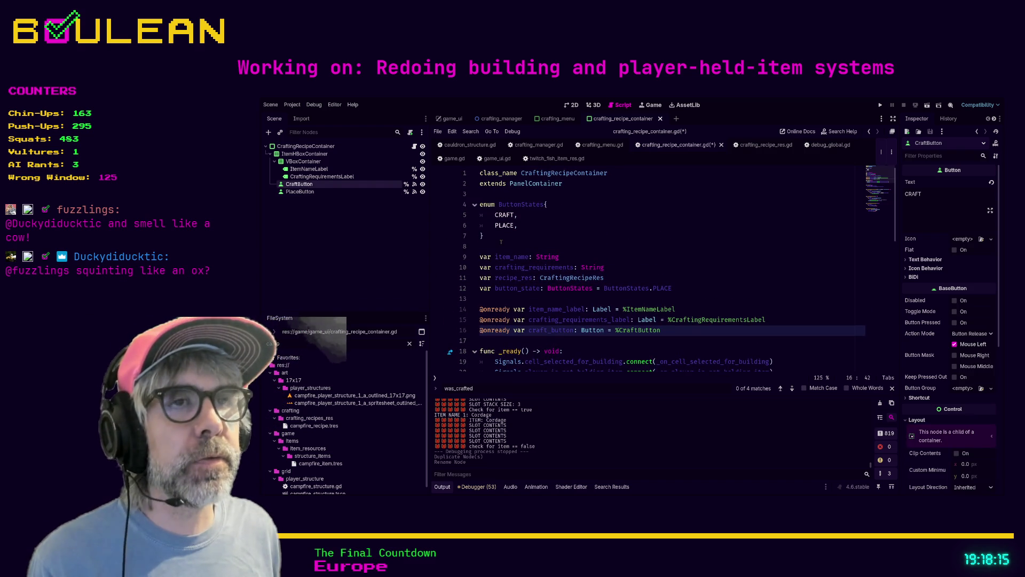
drag(500, 240, 479, 204)
key(BackSpace)
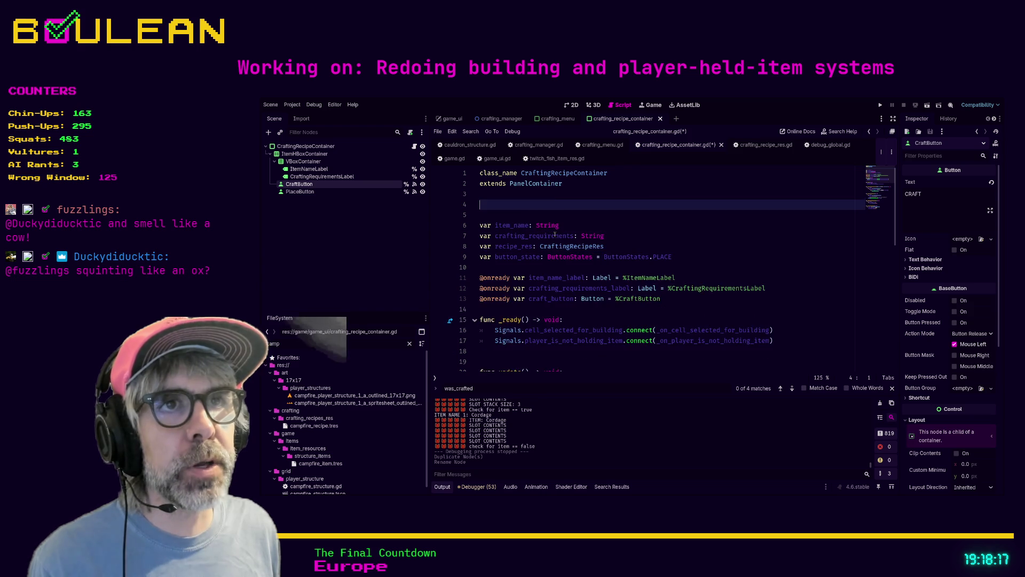
key(BackSpace)
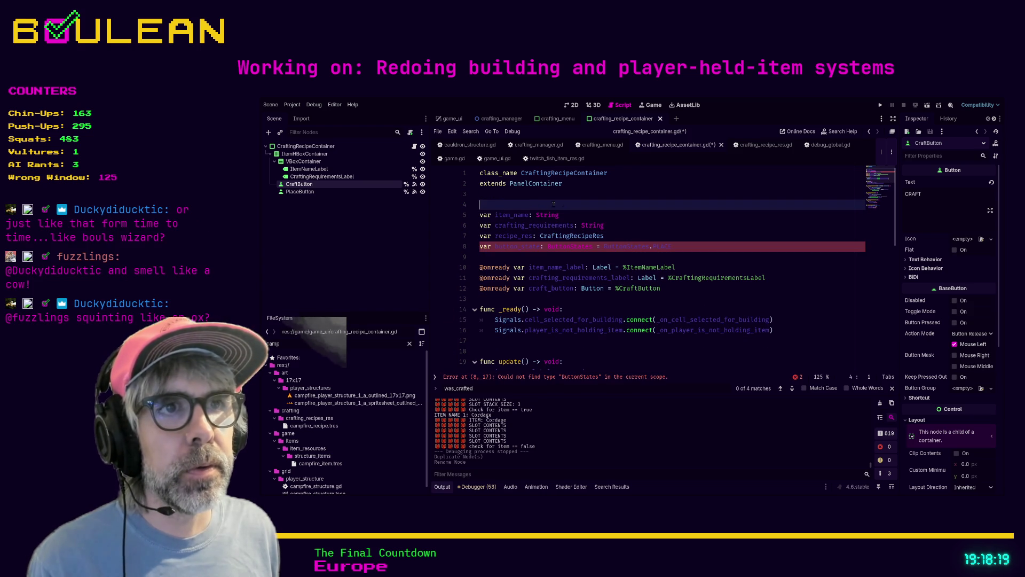
Delete the button_state declaration and save crafting_recipe_container.gd.
click(722, 248)
key(shift+Home)
key(BackSpace)
key(Up)
key(Up)
key(Up)
scroll(554, 273, down, 2)
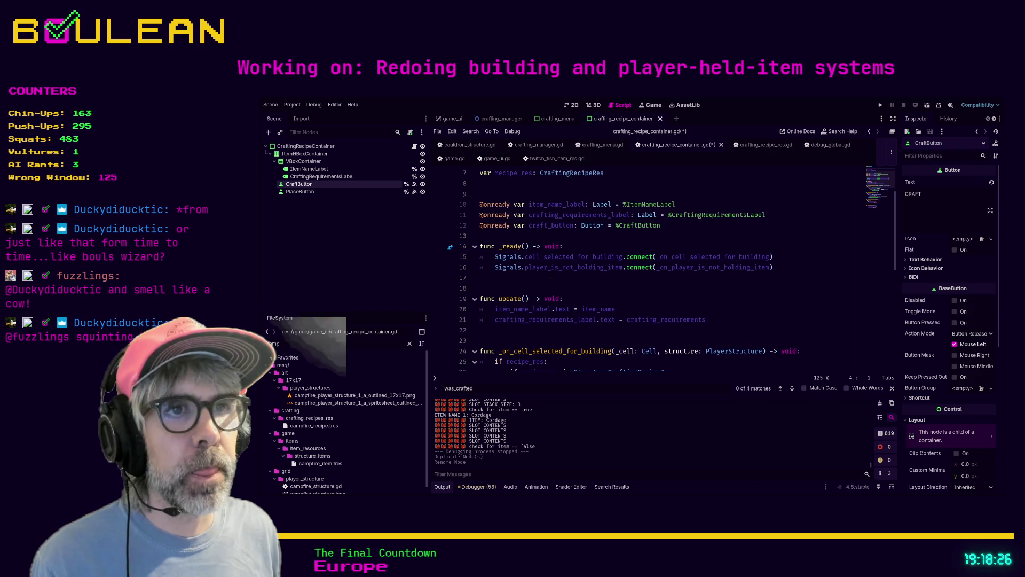
click(547, 281)
key(ctrl+s)
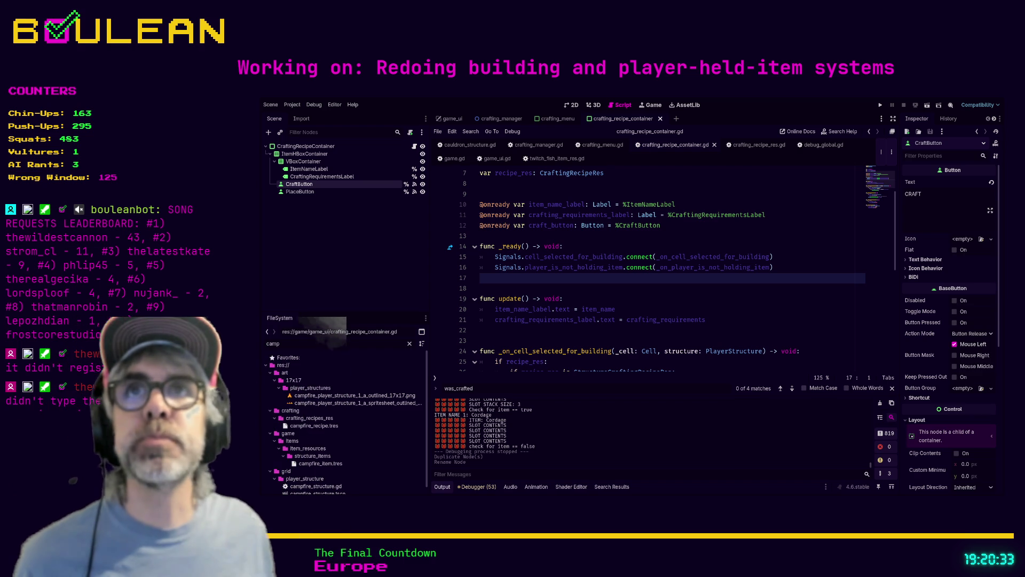
Toggle a breakpoint on line 17 and view the recipe container scene in 2D.
key(F9)
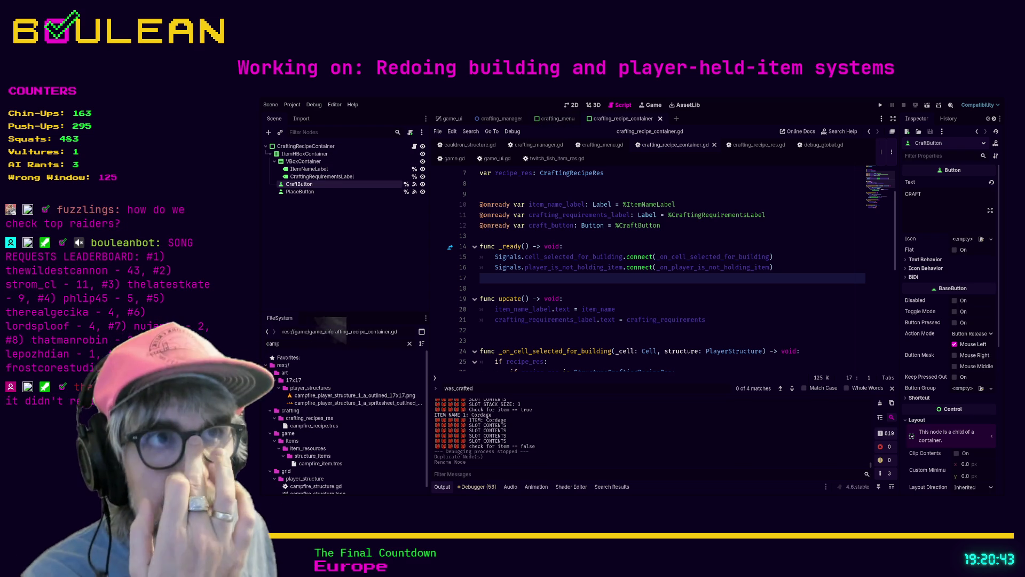
click(571, 104)
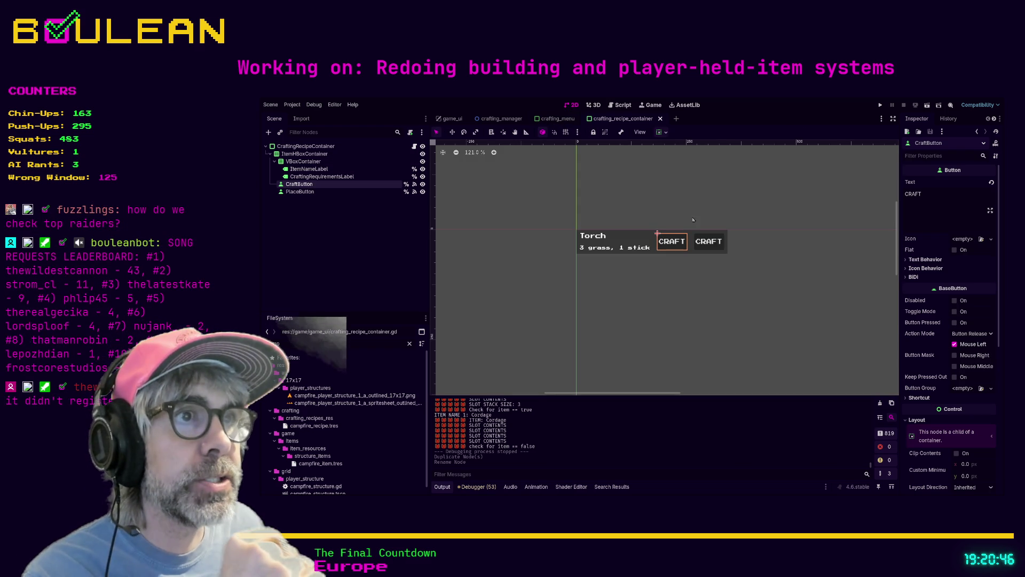
click(327, 191)
double_click(935, 199)
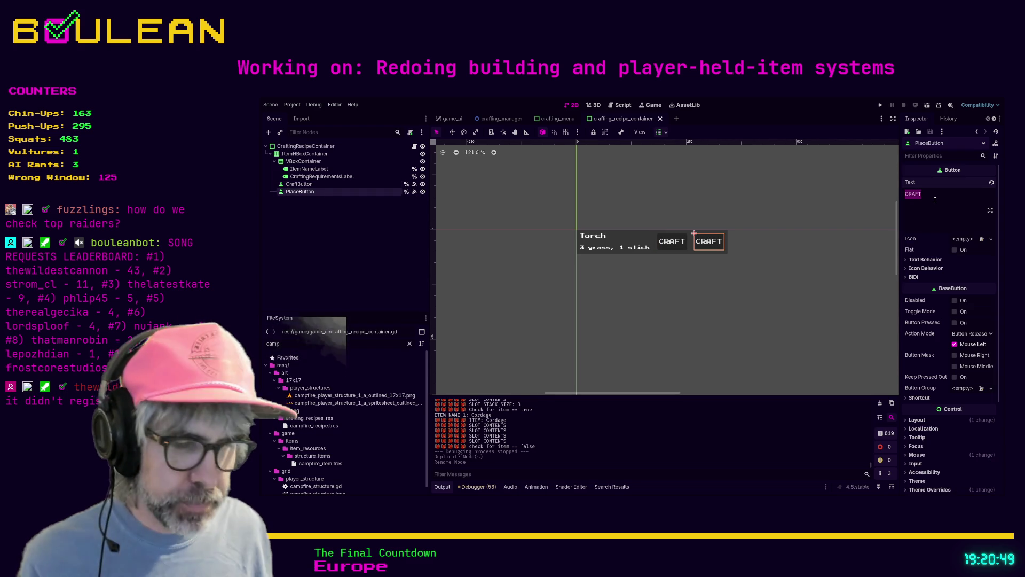
text(Pla)
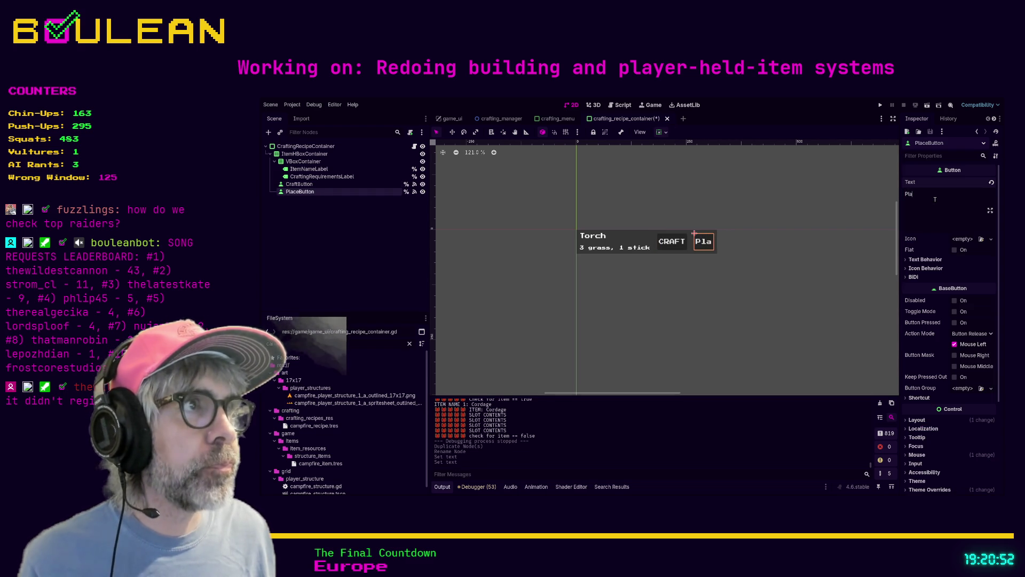
key(BackSpace)
key(BackSpace)
key(BackSpace)
text(PLACE)
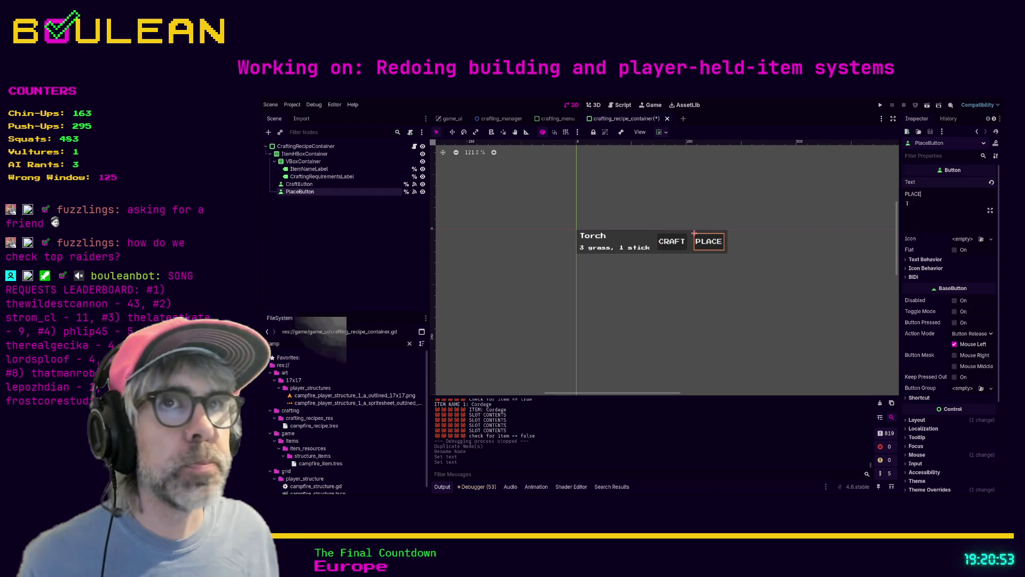
click(422, 192)
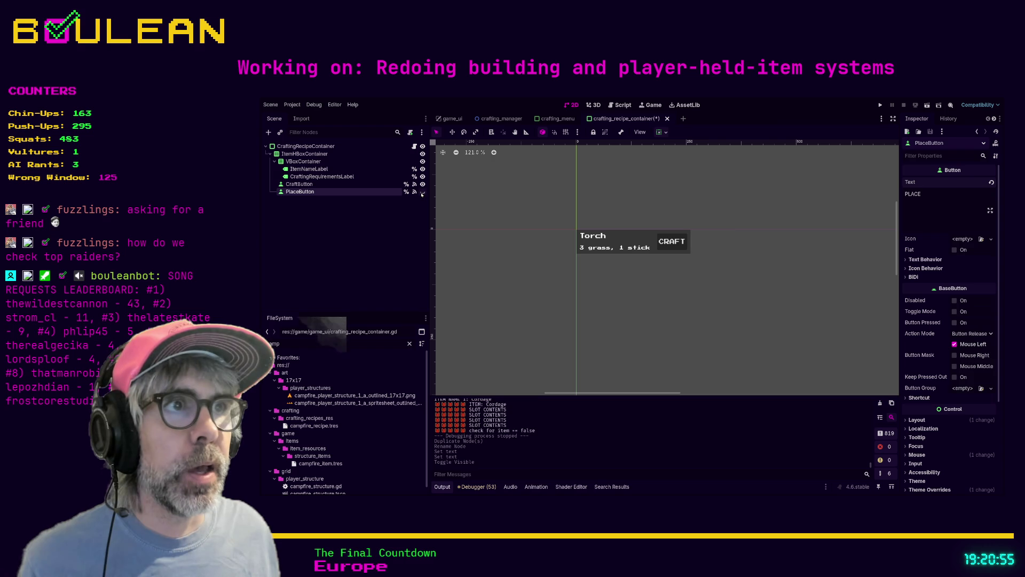
click(423, 191)
click(423, 184)
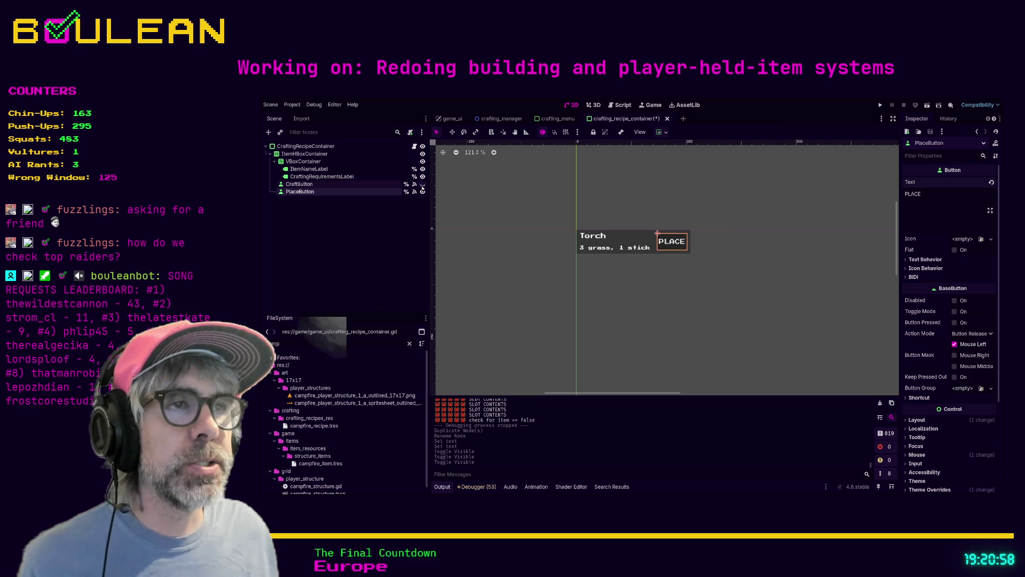
click(423, 184)
click(423, 185)
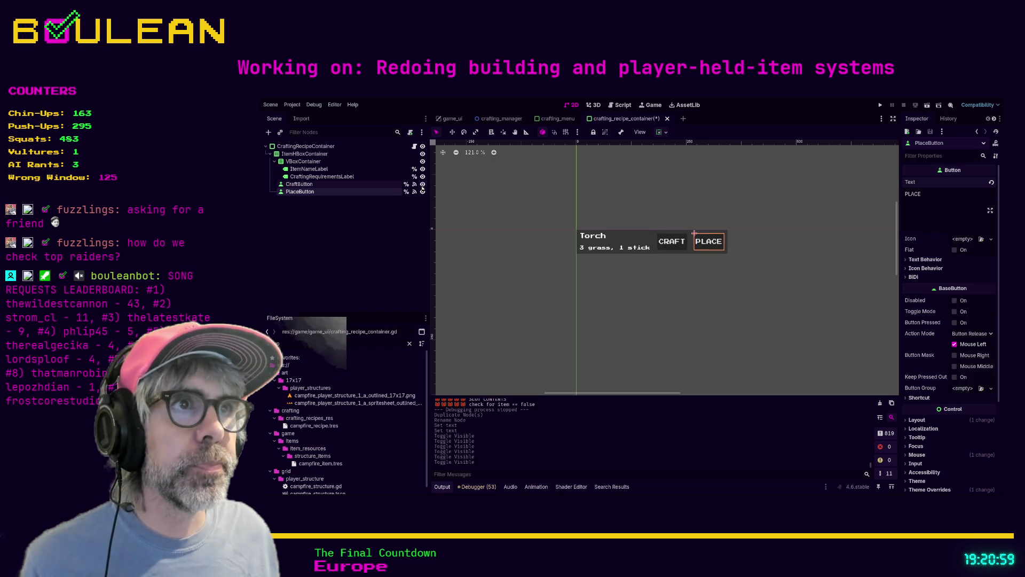
click(423, 184)
click(422, 191)
click(422, 191)
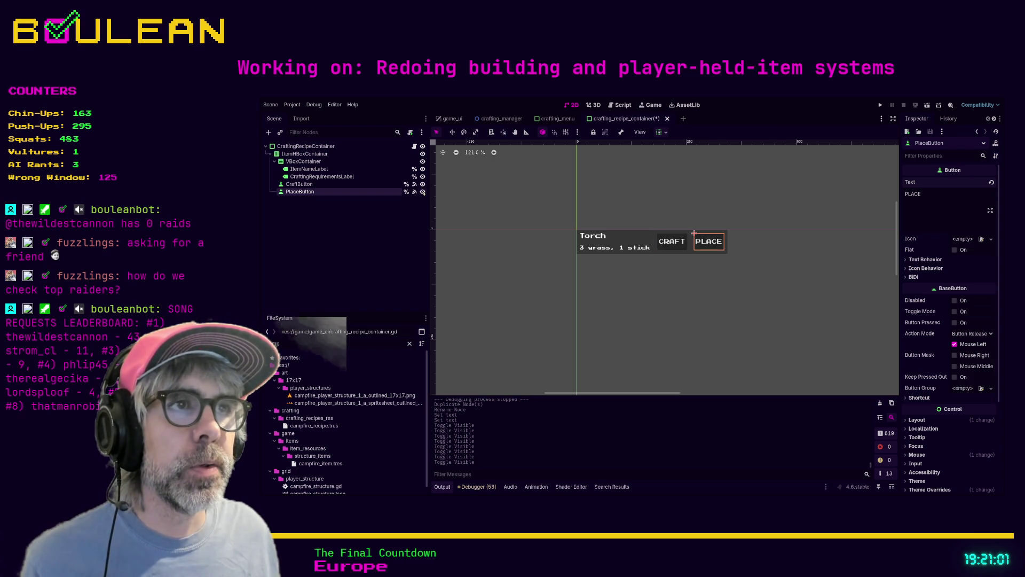
click(422, 191)
click(422, 191)
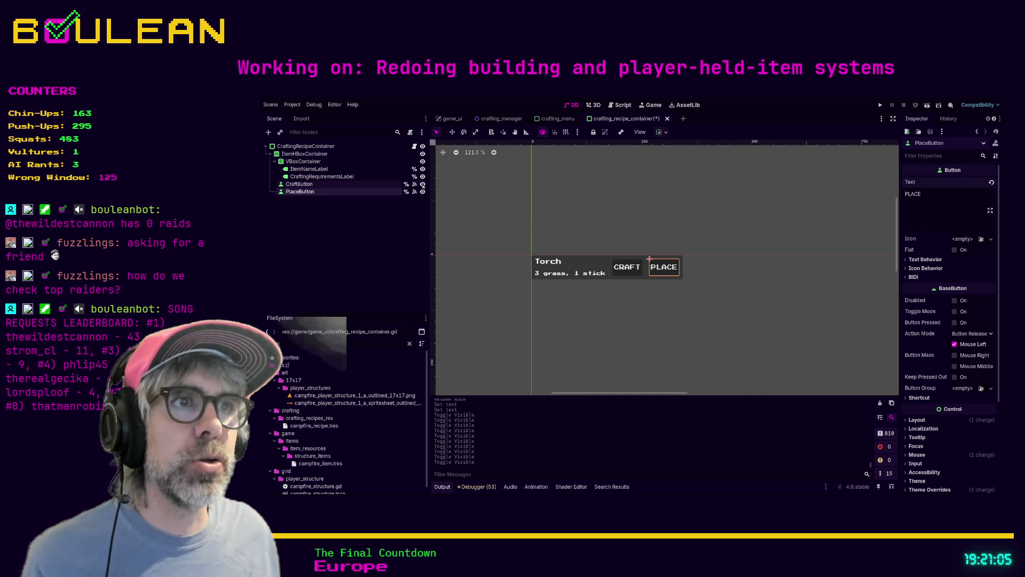
click(423, 184)
click(423, 185)
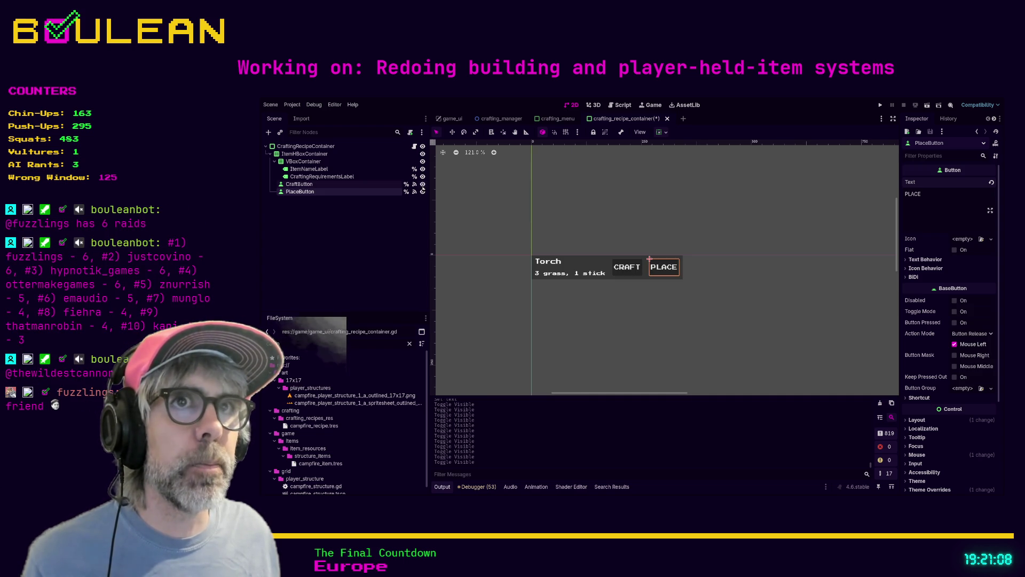
key(ctrl+F3)
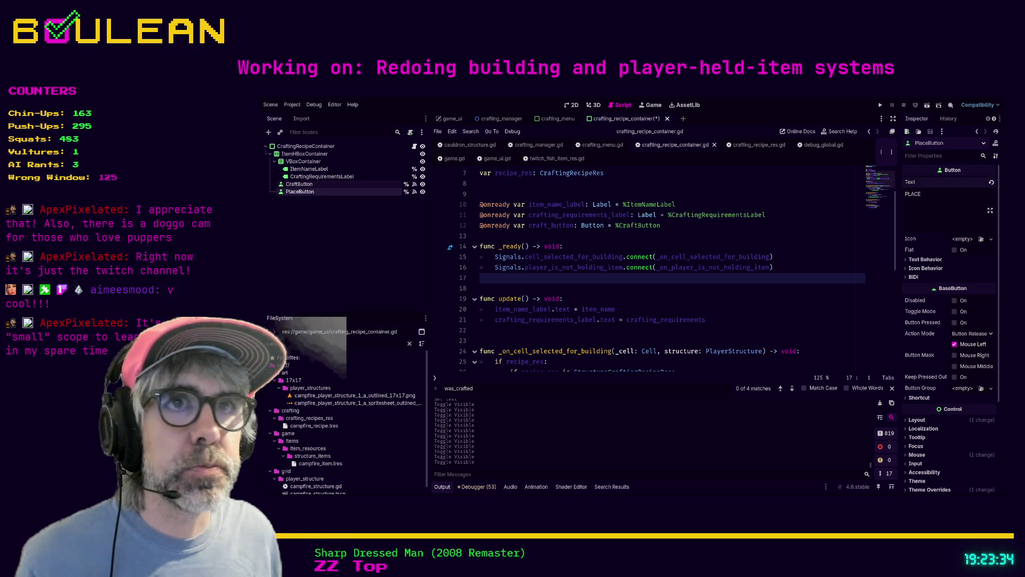
Place the caret below the craft_button reference in crafting_recipe_container.gd.
click(656, 236)
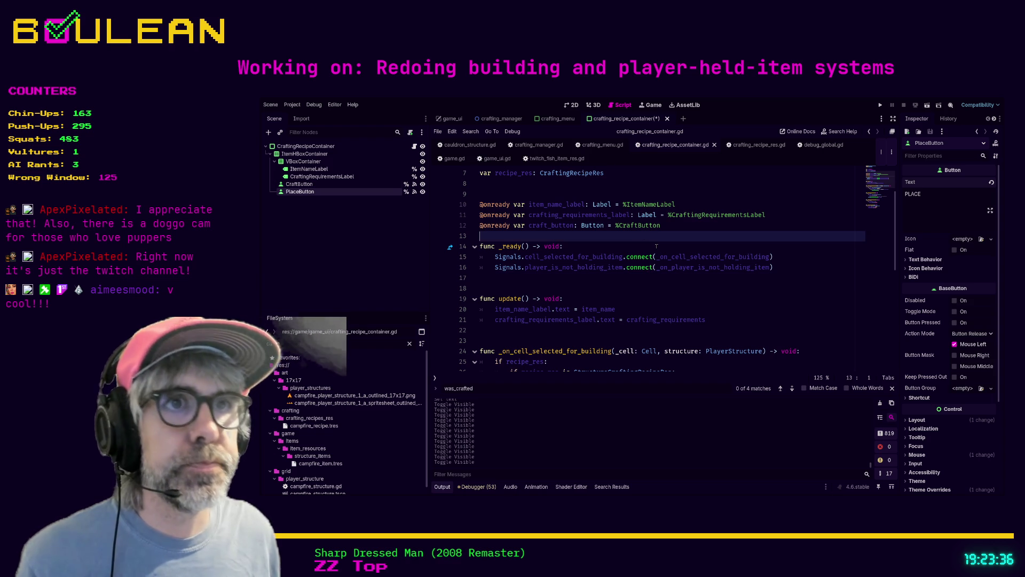
key(Return)
key(Return)
click(656, 247)
key(Up)
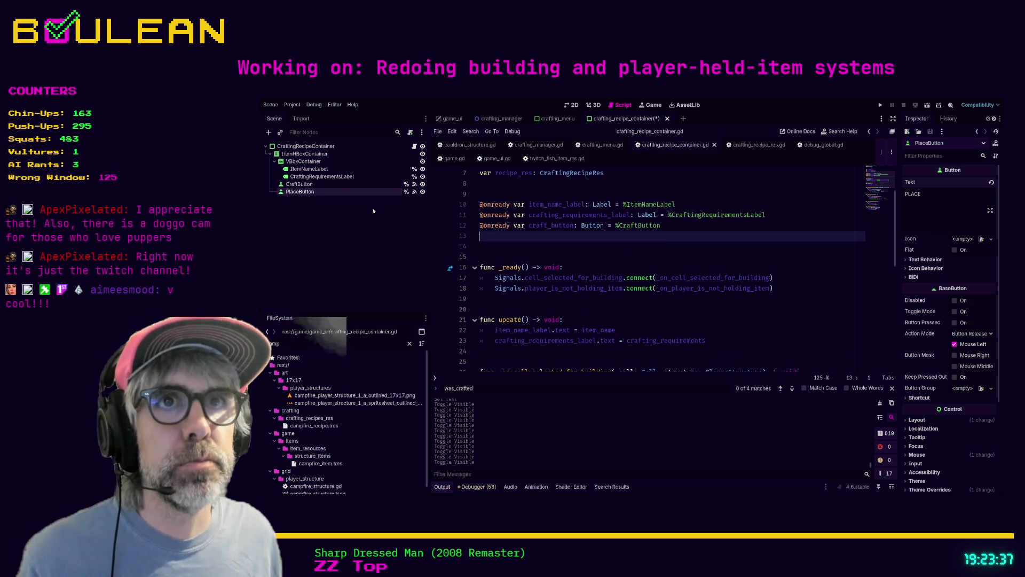
mouse_move(384, 212)
mouse_down()
mouse_move(481, 230)
mouse_move(487, 246)
mouse_up()
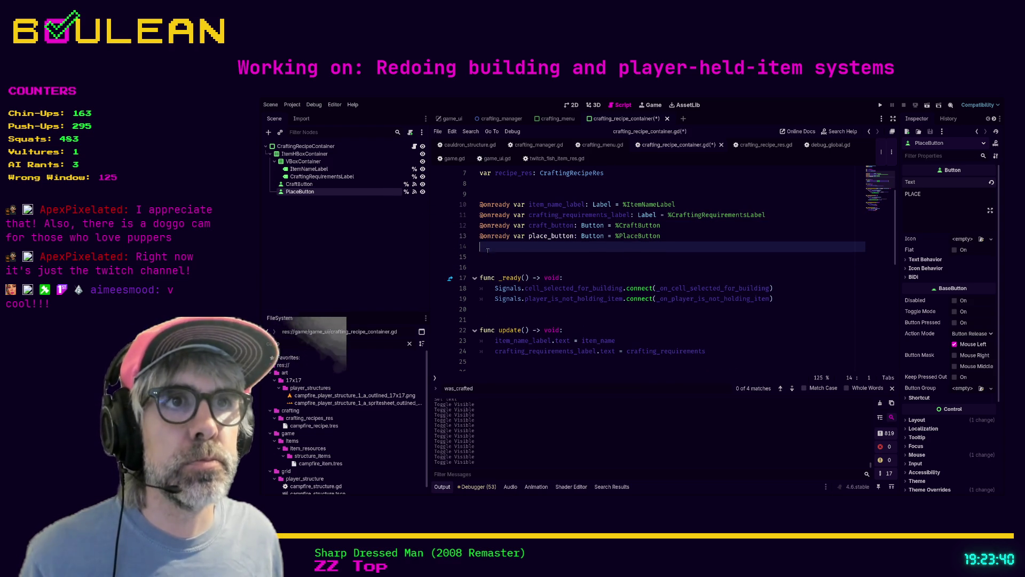
click(488, 257)
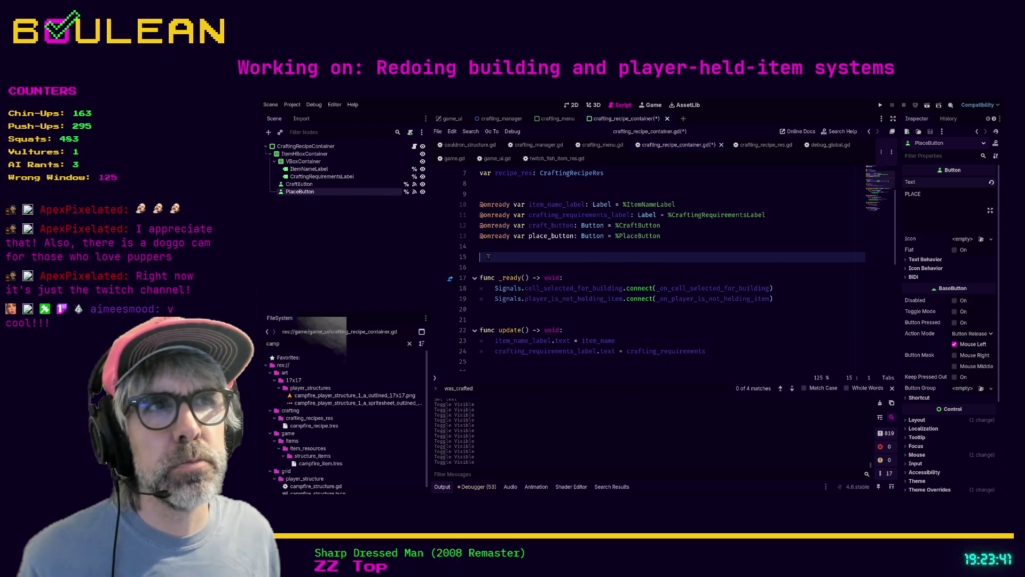
key(ctrl+s)
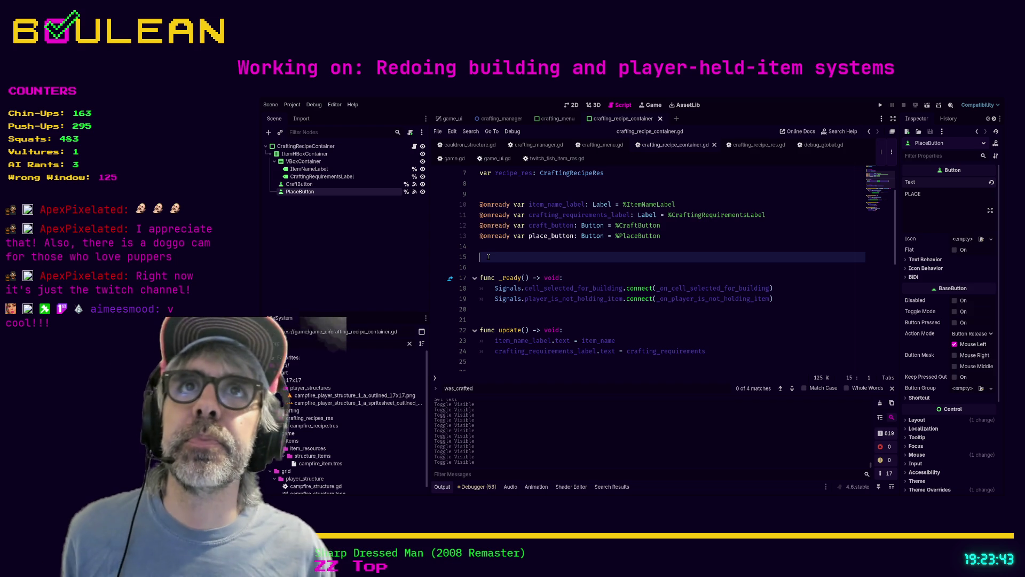
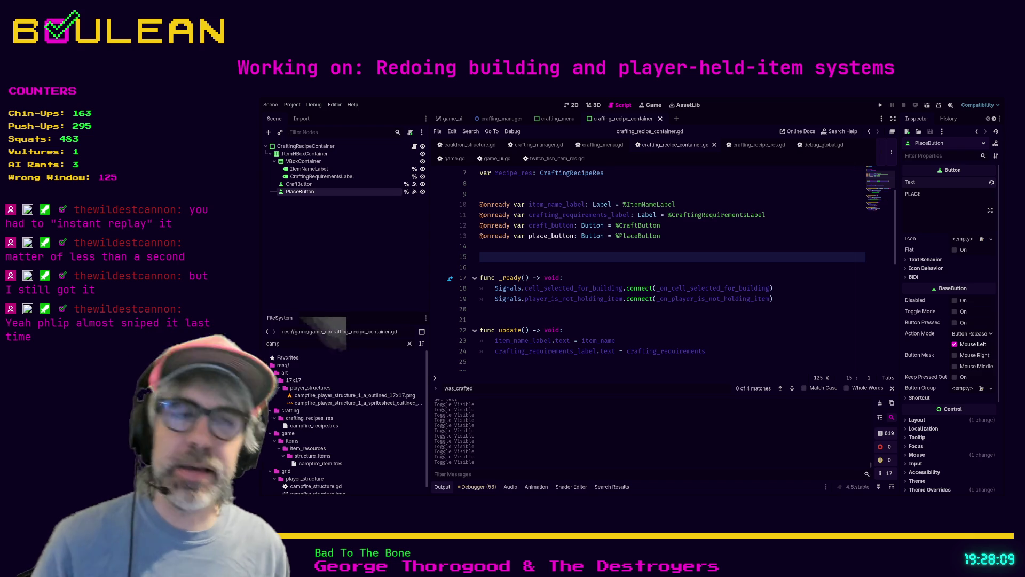
Select PlaceButton in the Scene dock and widen the Inspector dock to show its properties.
click(684, 319)
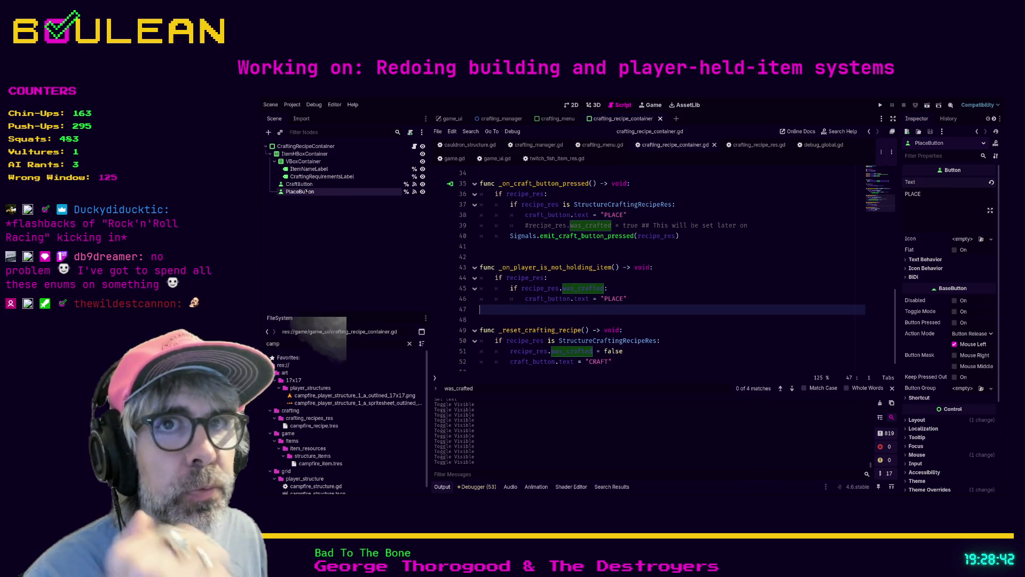
click(306, 185)
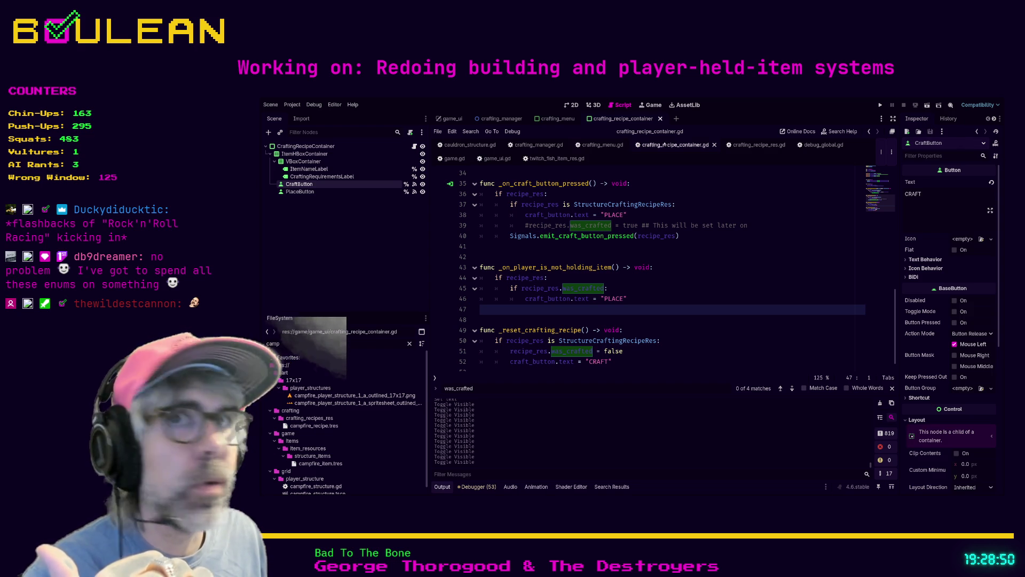
click(299, 192)
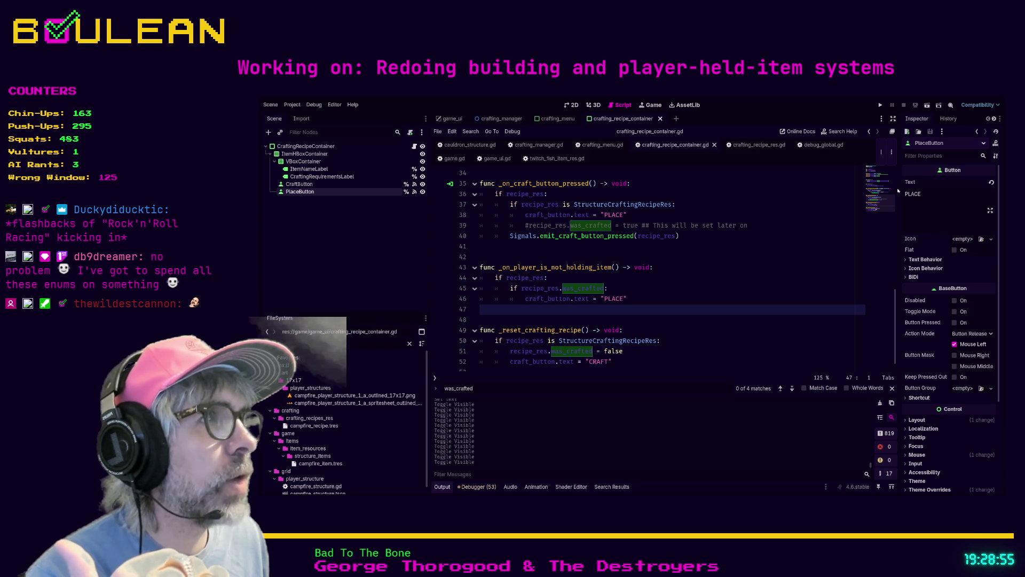
drag(897, 189, 865, 190)
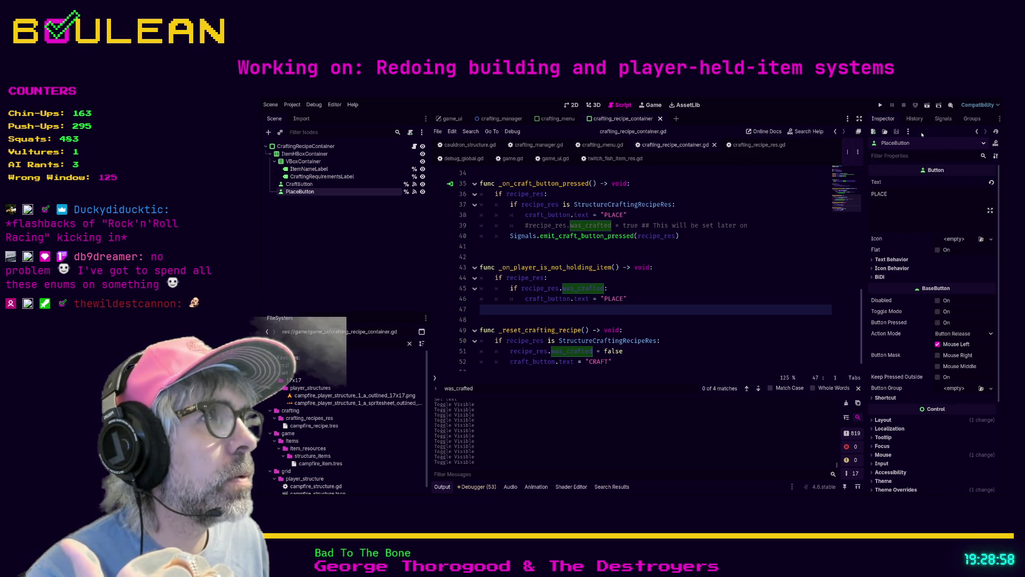
Delete PlaceButton's pressed() connection to _on_craft_button_pressed, then review CraftButton's signals.
click(944, 118)
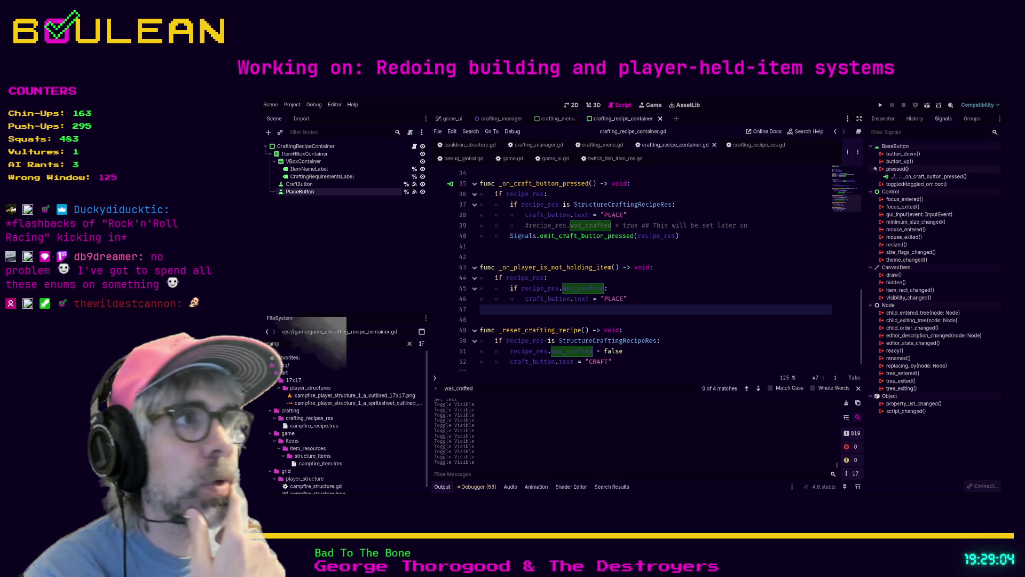
click(910, 178)
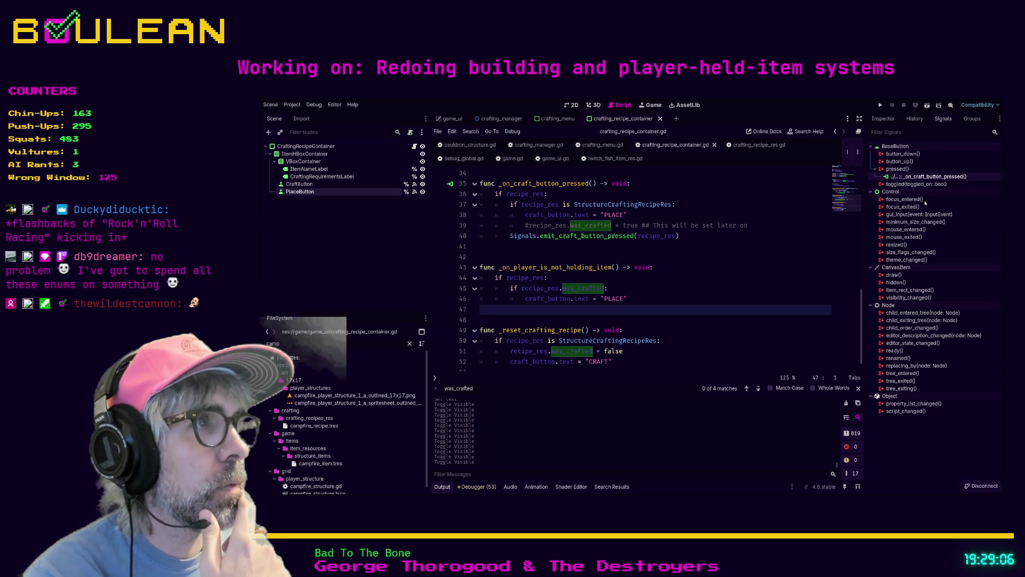
key(Delete)
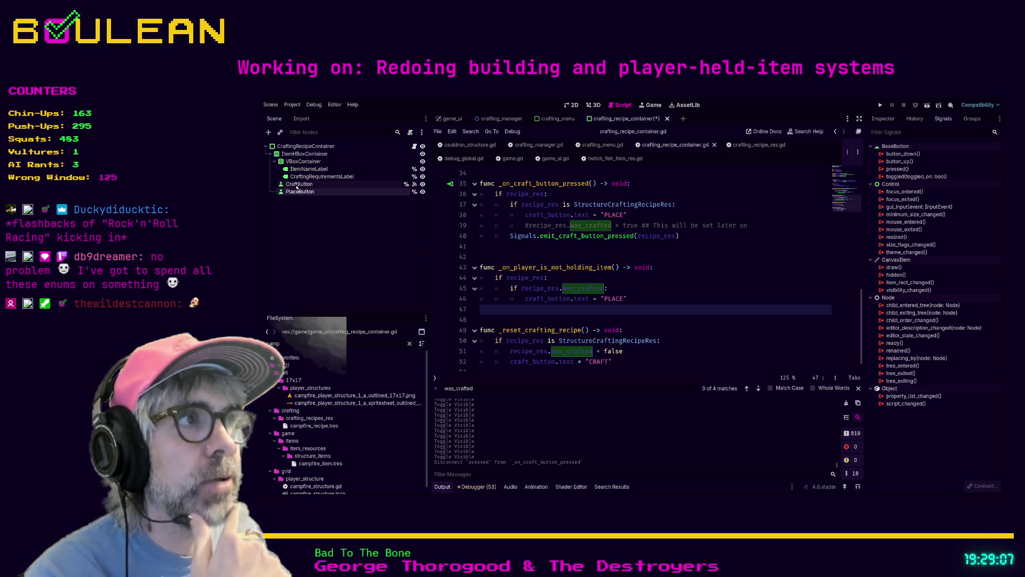
click(297, 185)
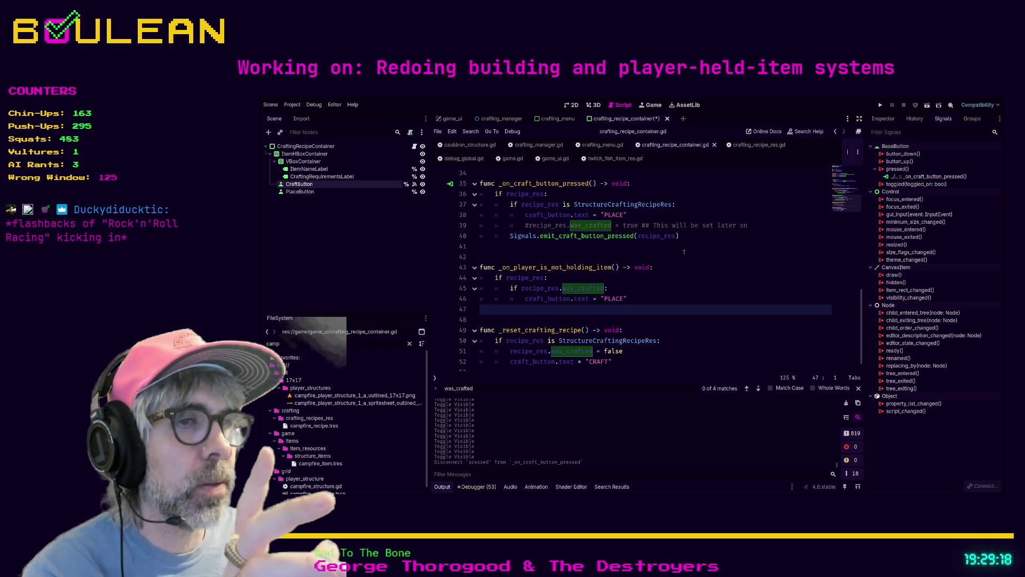
scroll(598, 266, up, 1)
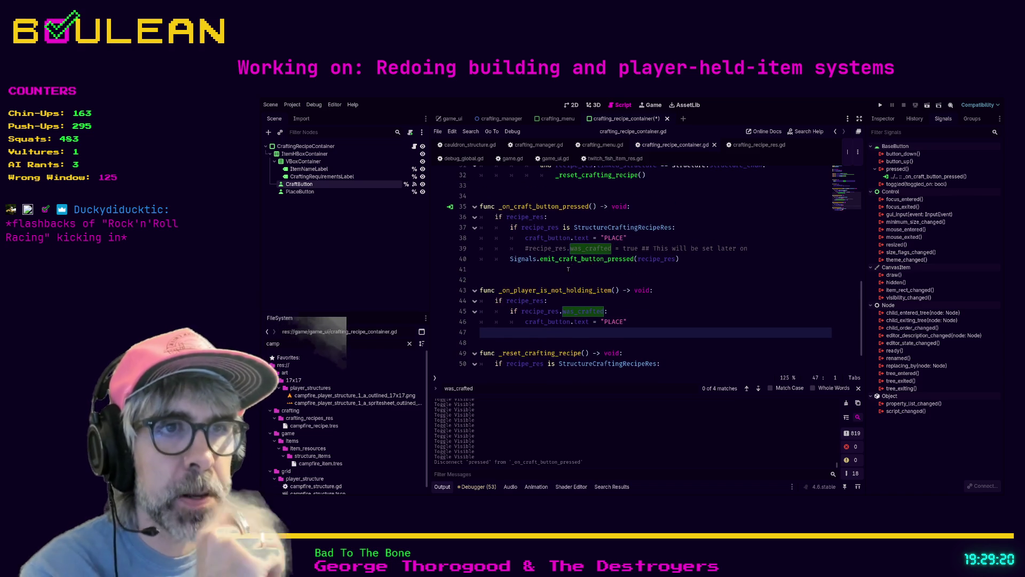
scroll(569, 270, down, 1)
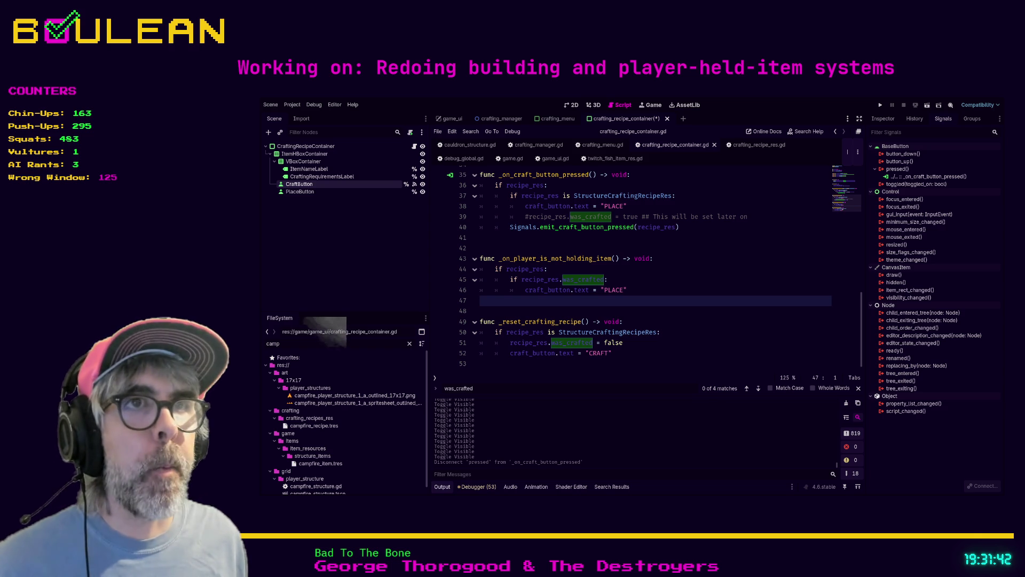
Add a _show_craft_button() -> void function header after the reset function on line 52.
scroll(641, 267, up, 1)
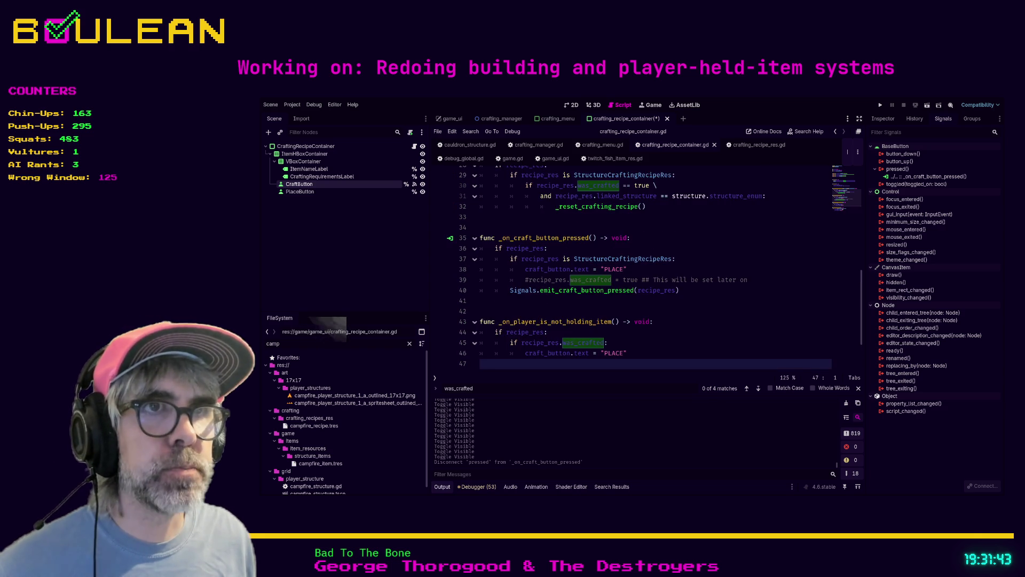
scroll(641, 267, down, 1)
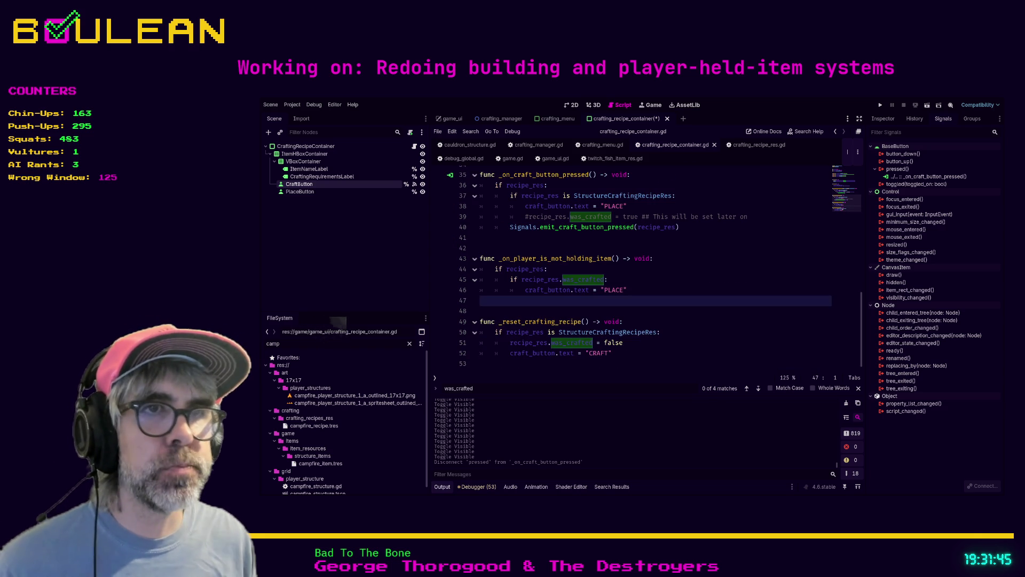
drag(614, 353, 513, 353)
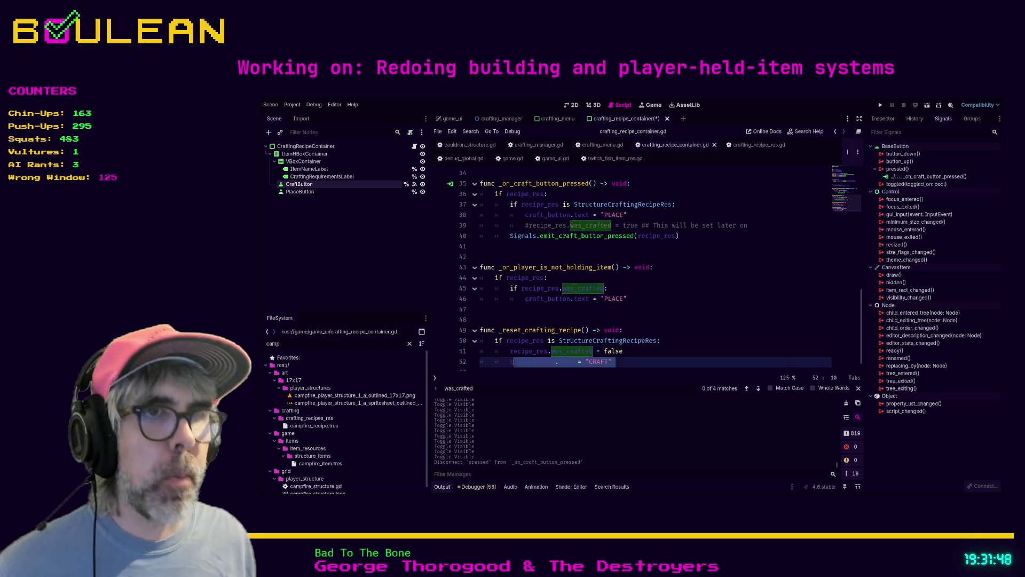
click(646, 364)
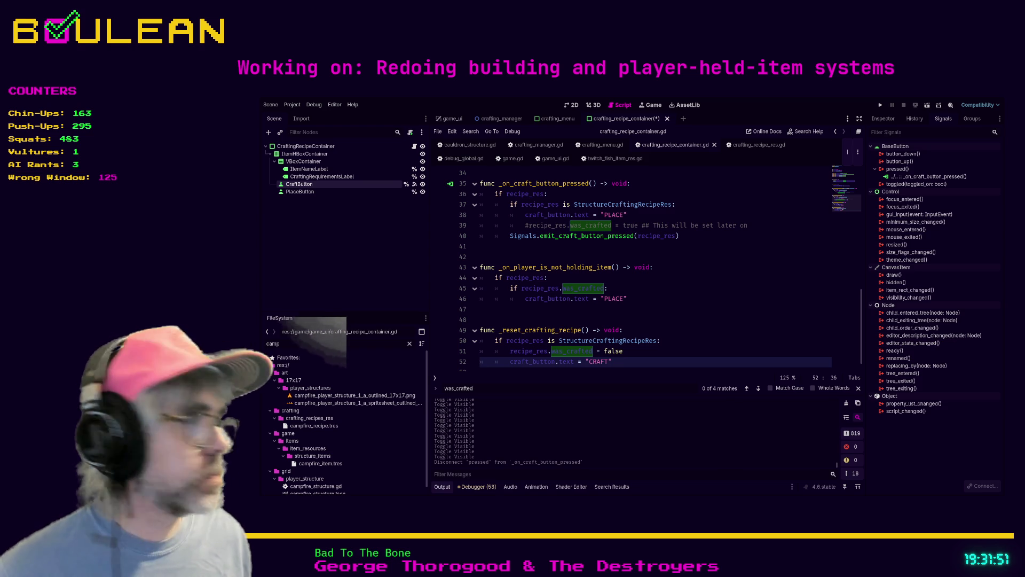
key(Return)
key(BackSpace)
key(Return)
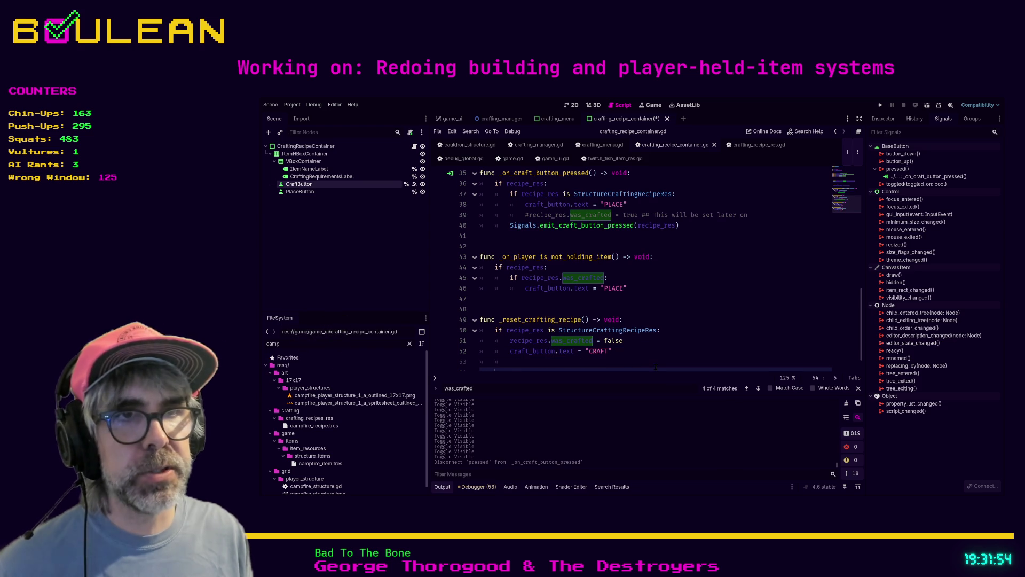
key(Return)
key(BackSpace)
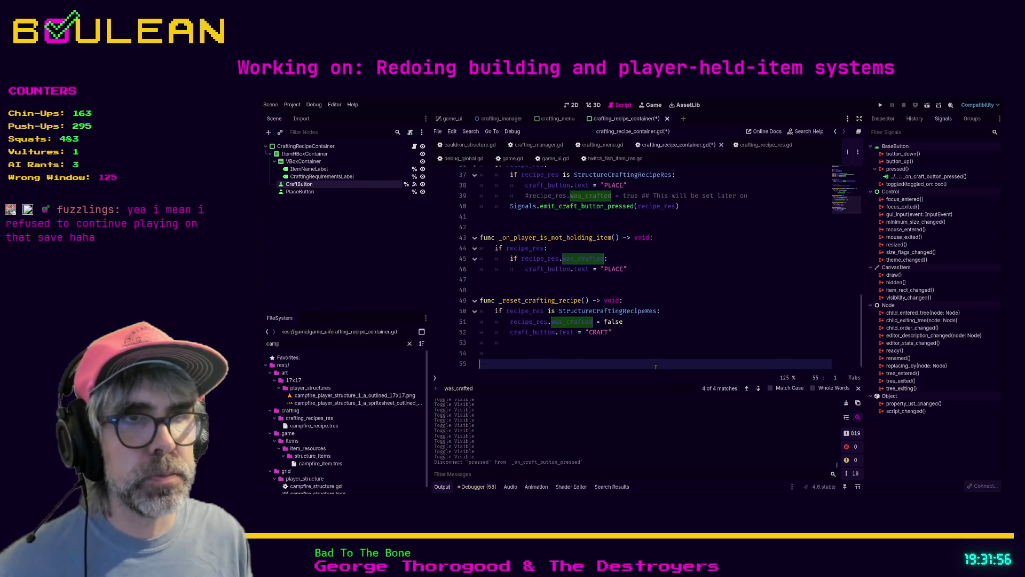
text(func _show)
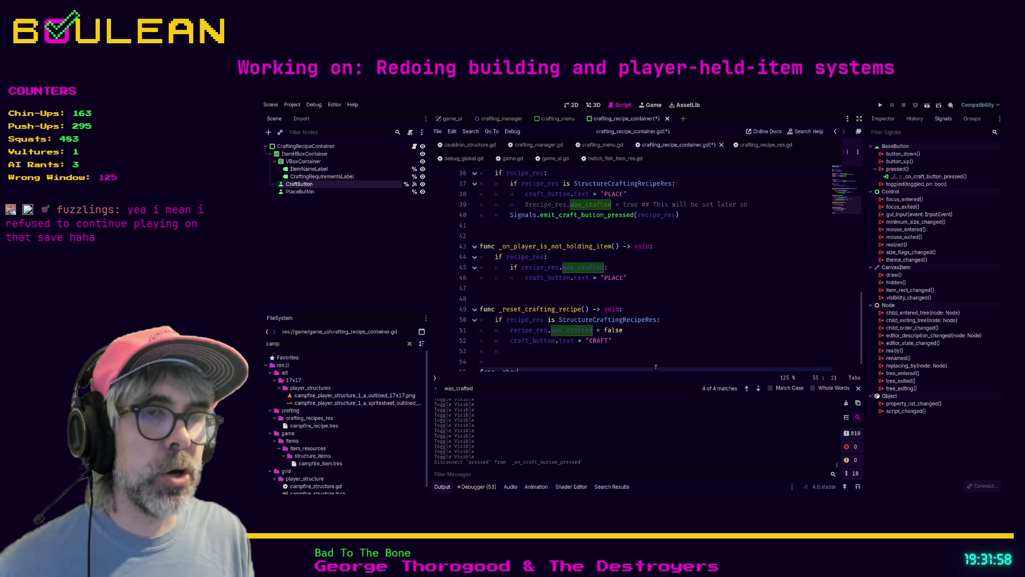
text(pla)
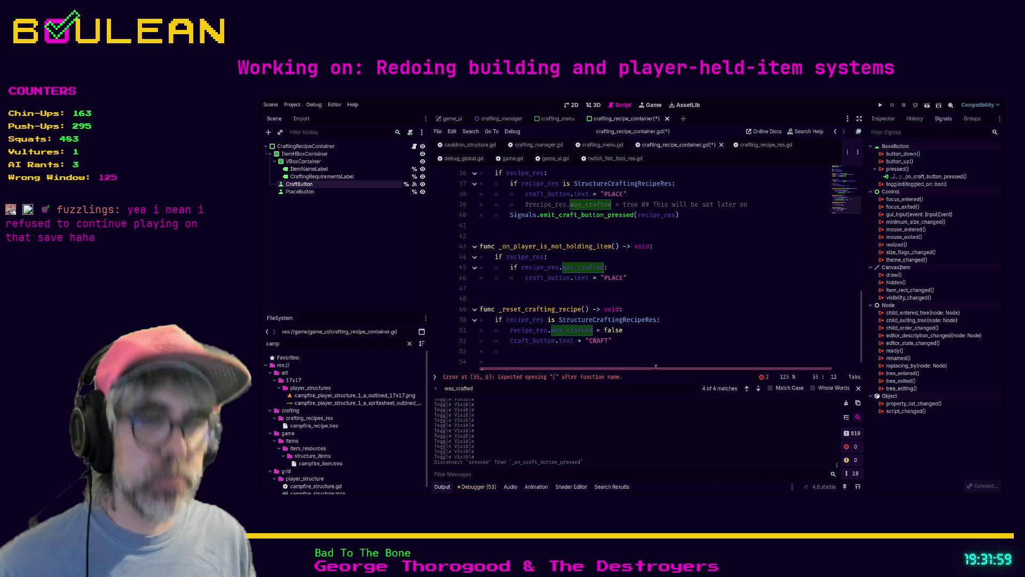
text(yer_)
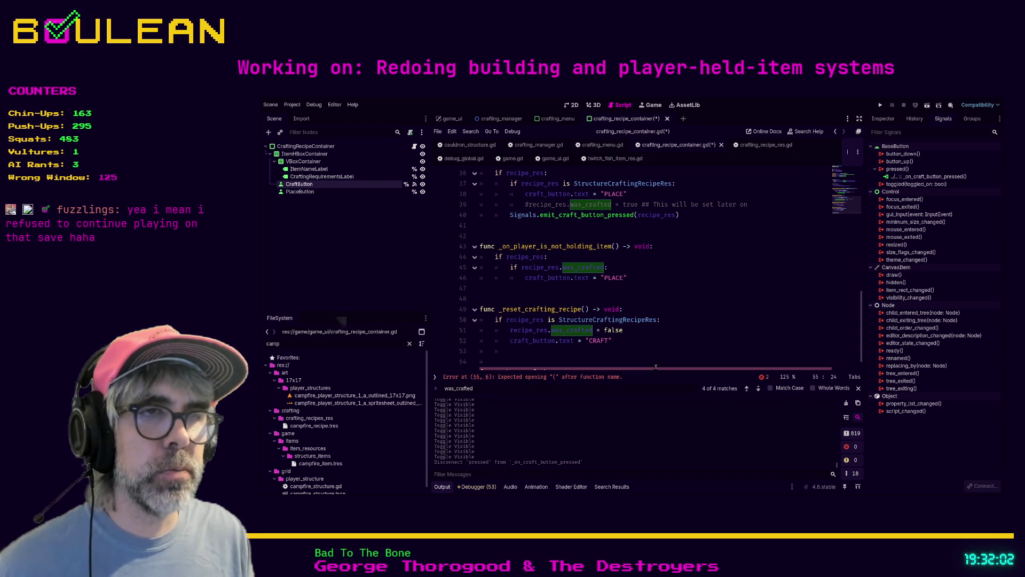
text(() -> v)
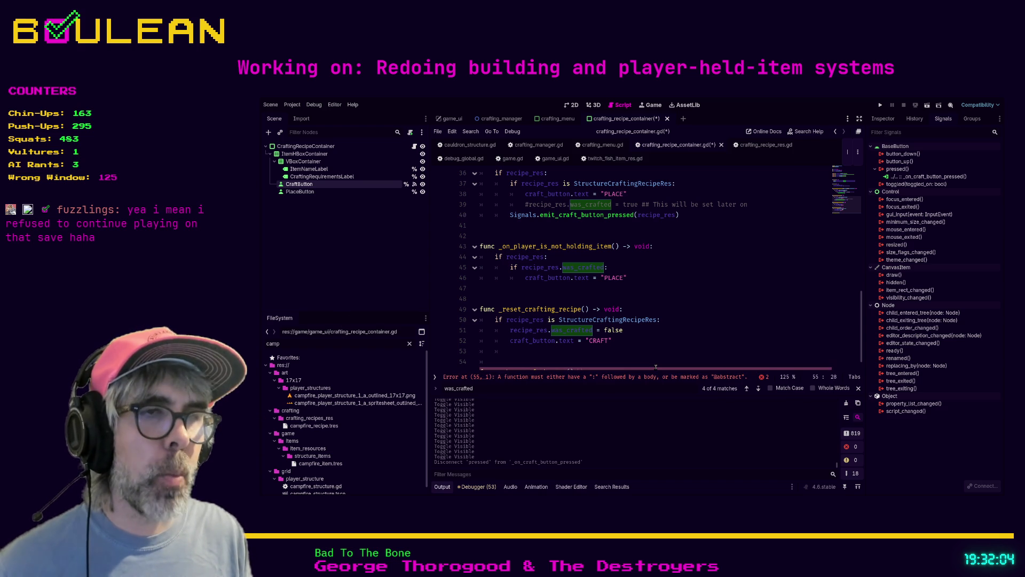
key(Return)
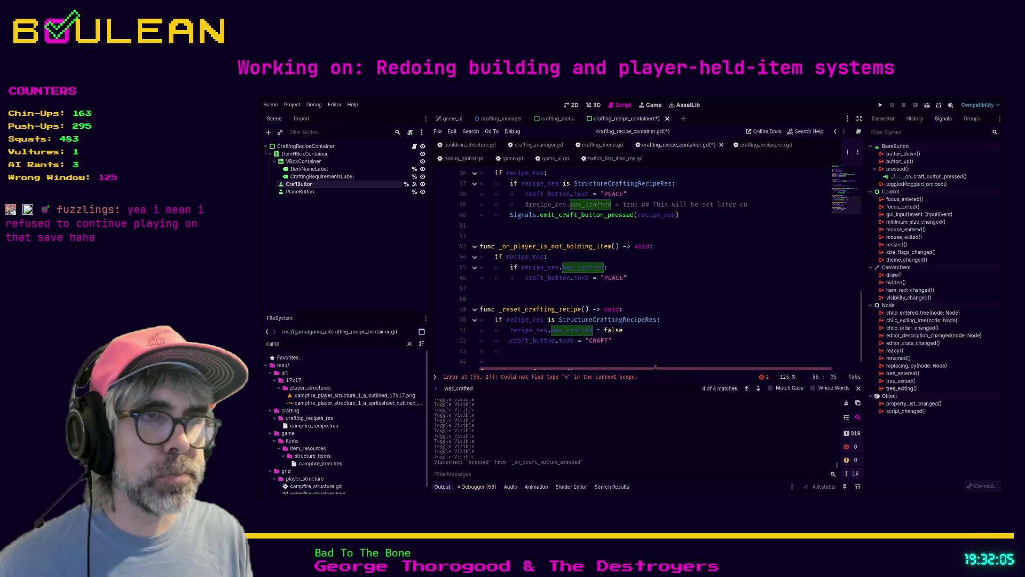
text(:)
key(Return)
key(Return)
key(Return)
key(Return)
key(Return)
Fill its body with craft_button.visible = true and place_button.visible = false.
key(Up)
key(Up)
key(Up)
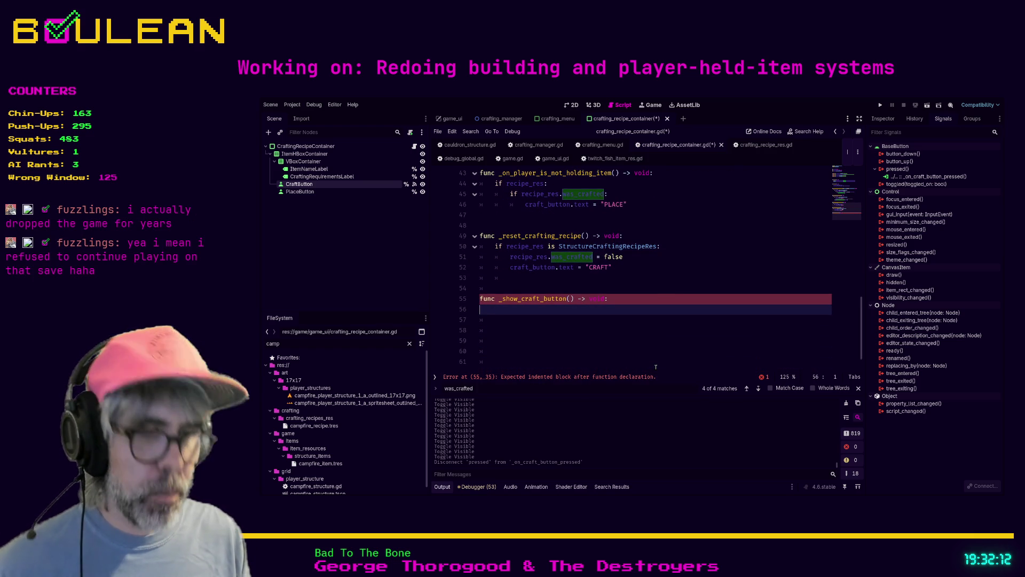
key(BackSpace)
text(craft_)
key(Return)
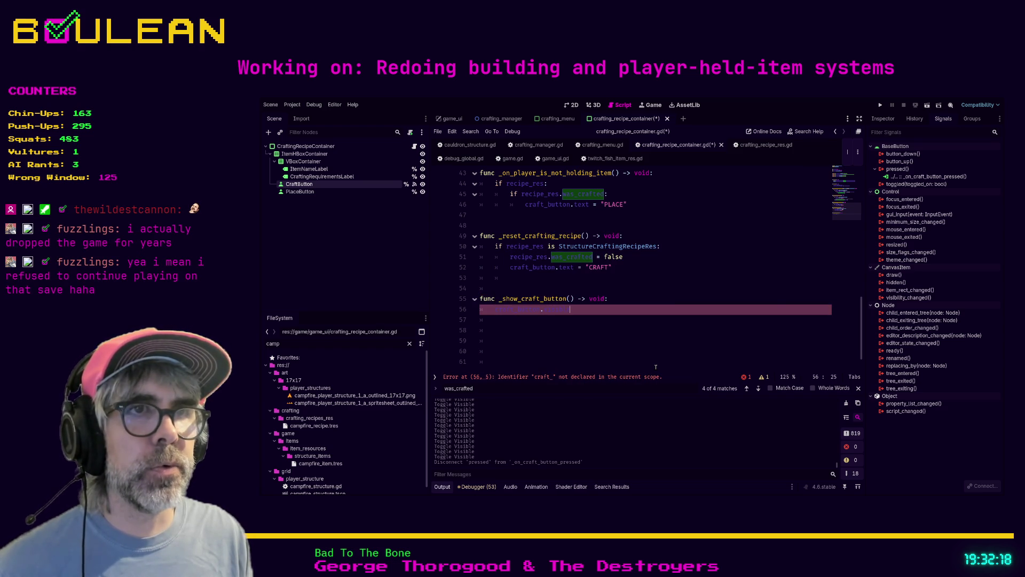
text( = true)
key(Return)
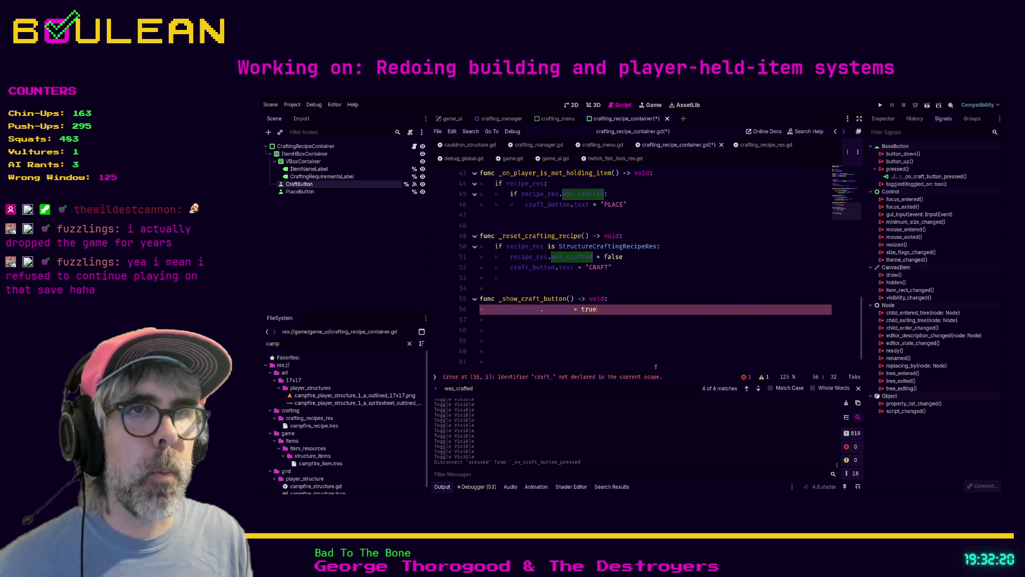
key(Return)
text(place_b)
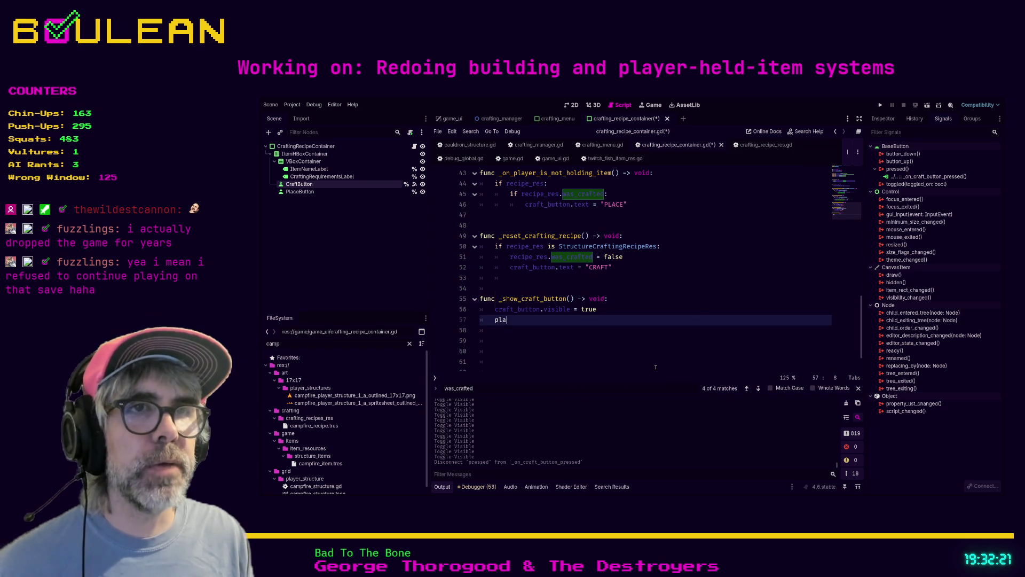
key(Return)
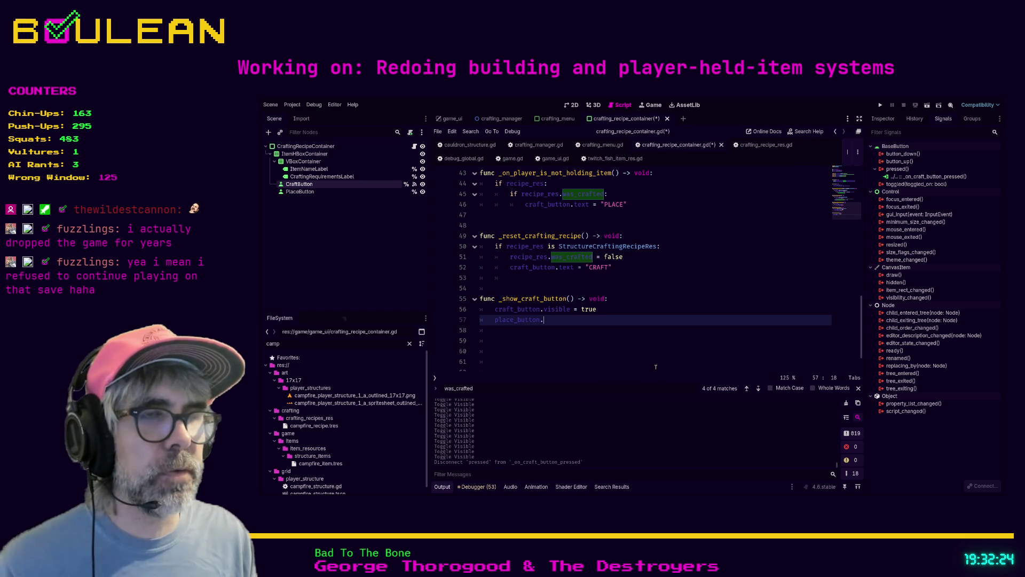
text(visible)
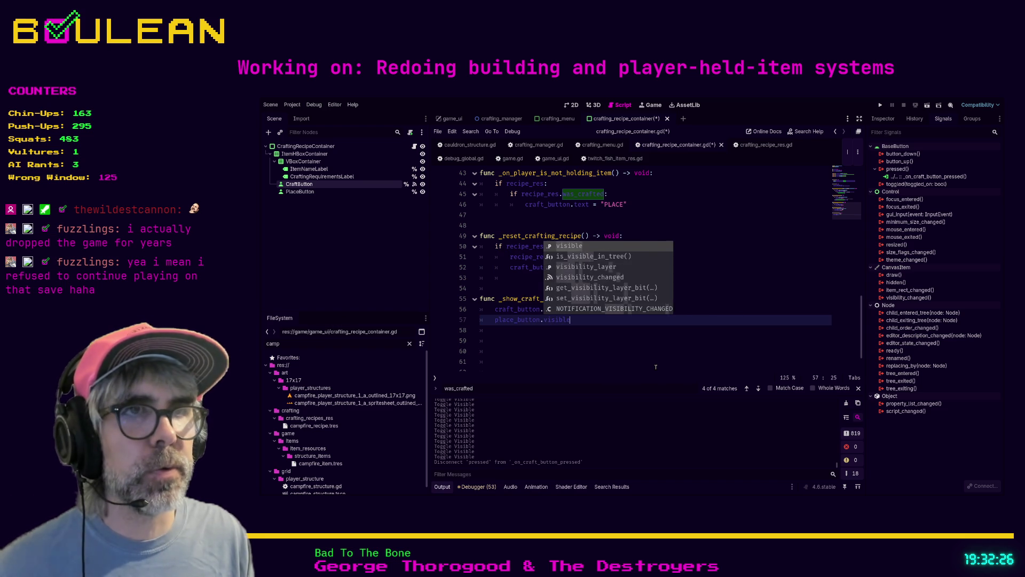
text( = false)
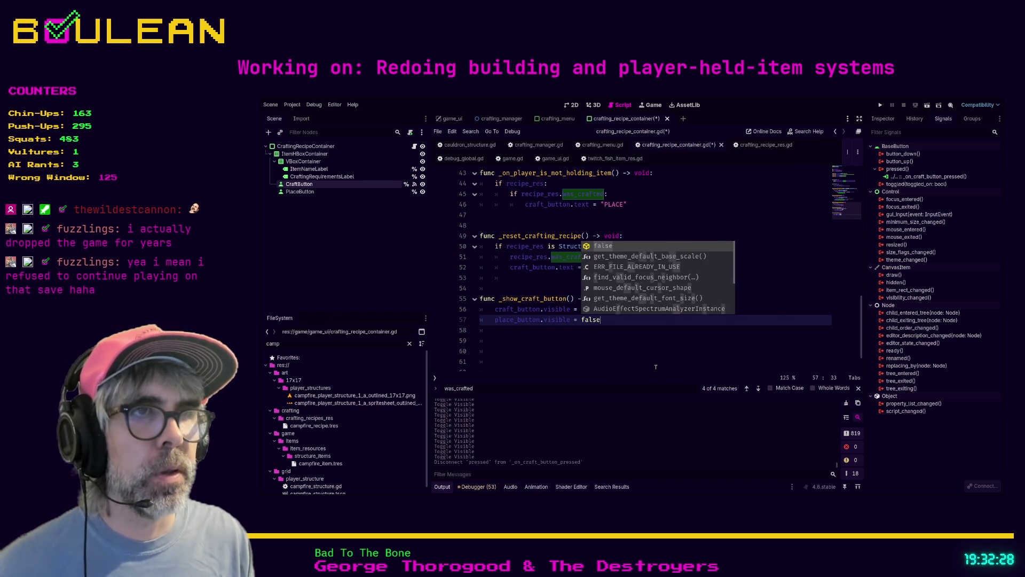
key(Return)
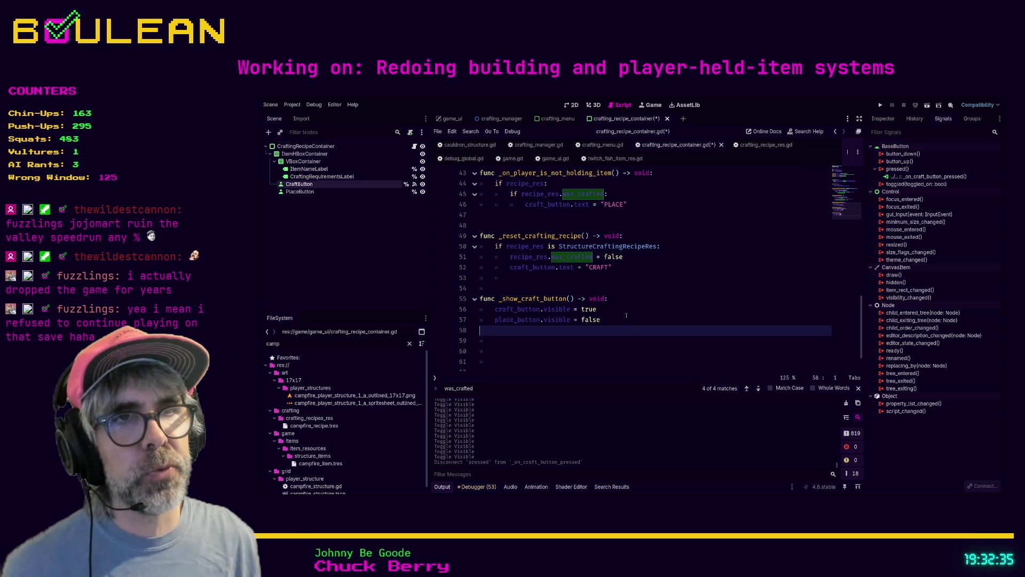
Add a _show_place_button() -> void function header below _show_craft_button.
key(Return)
key(Return)
text(func _show)
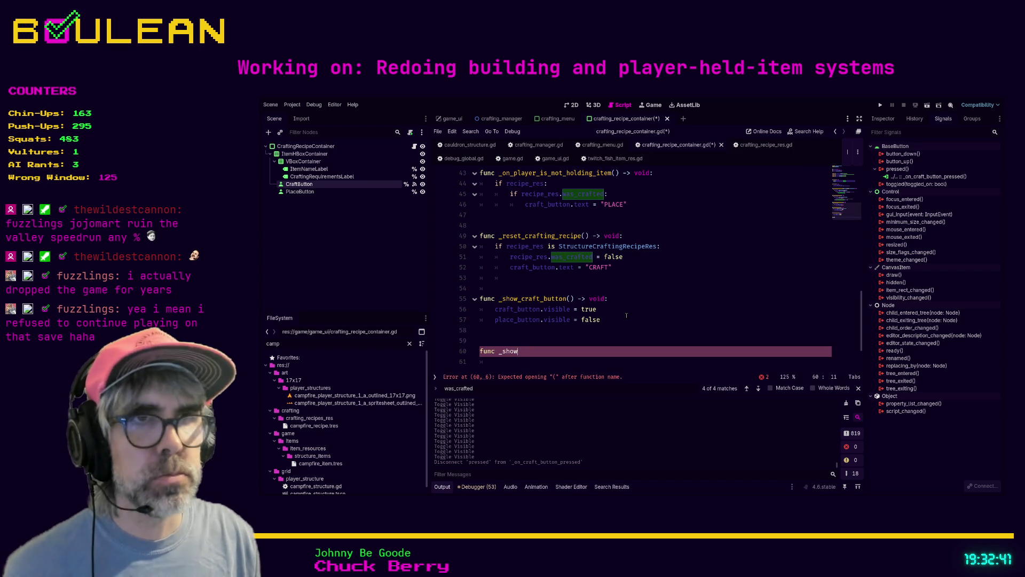
text(_place)
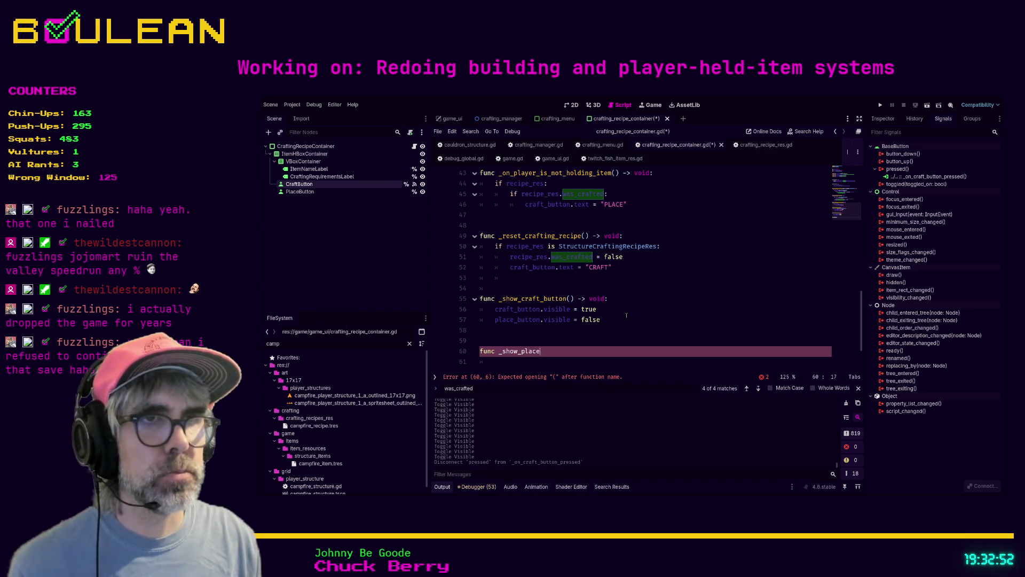
text(_button() ->)
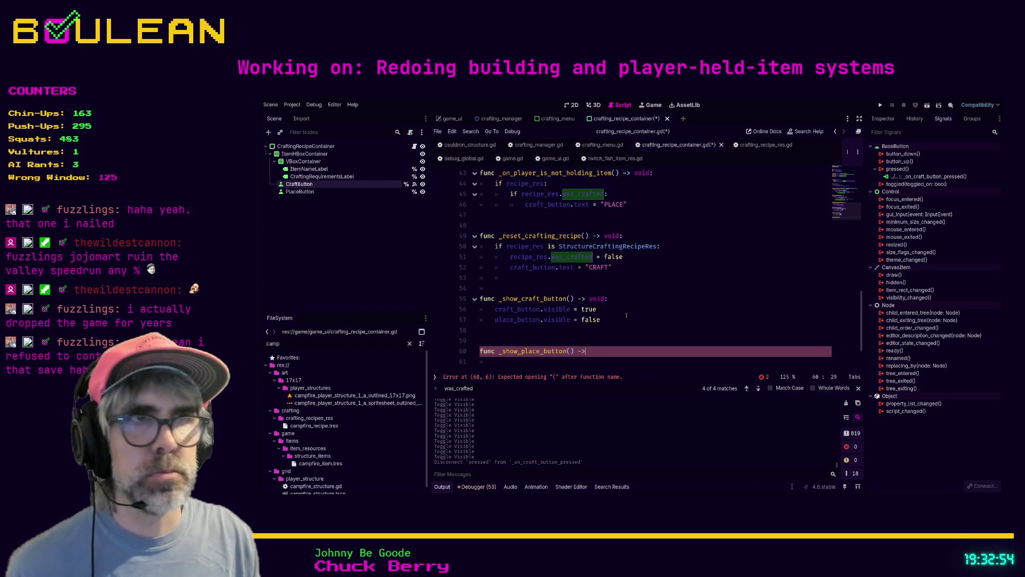
text( void:)
key(Return)
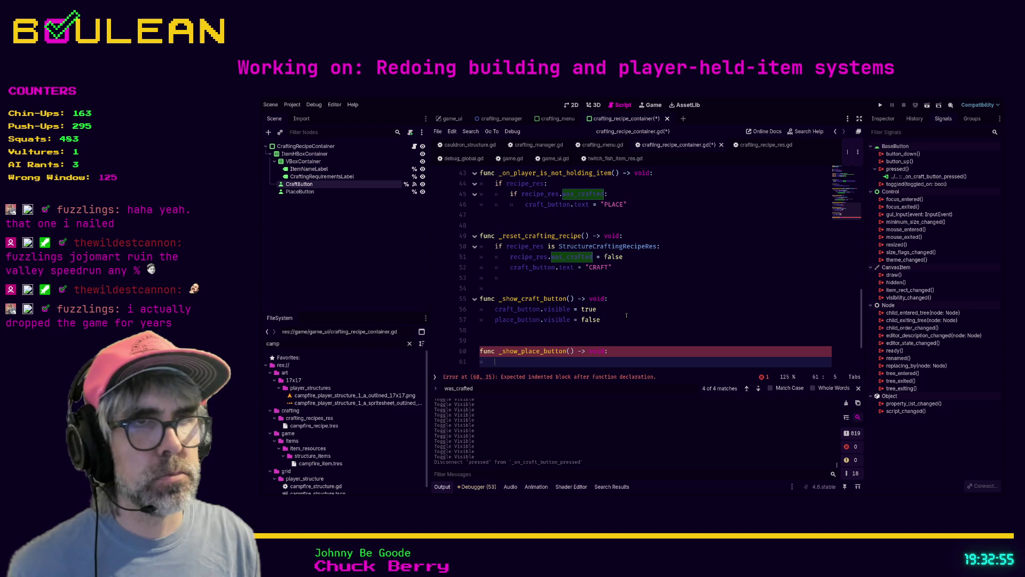
Give it place_button.visible = true and craft_button.visible = false, then save the script.
text(place_button.visible = t)
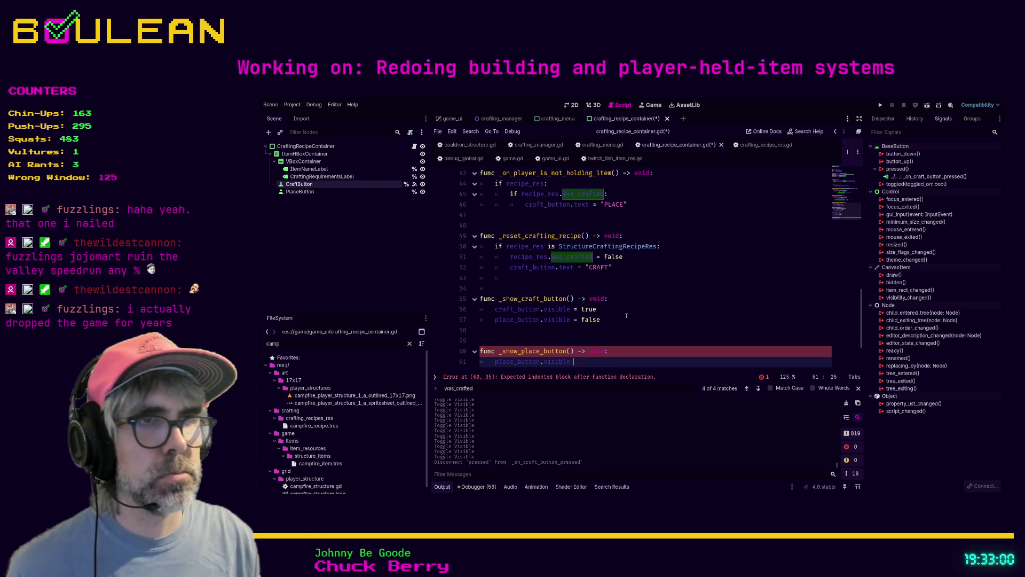
text(rue)
key(Return)
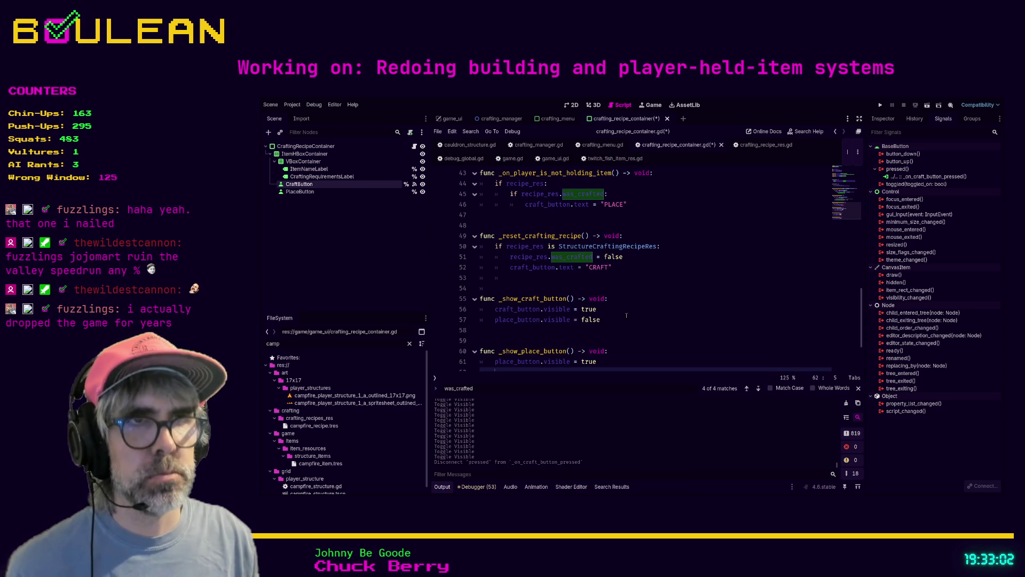
text(craft_)
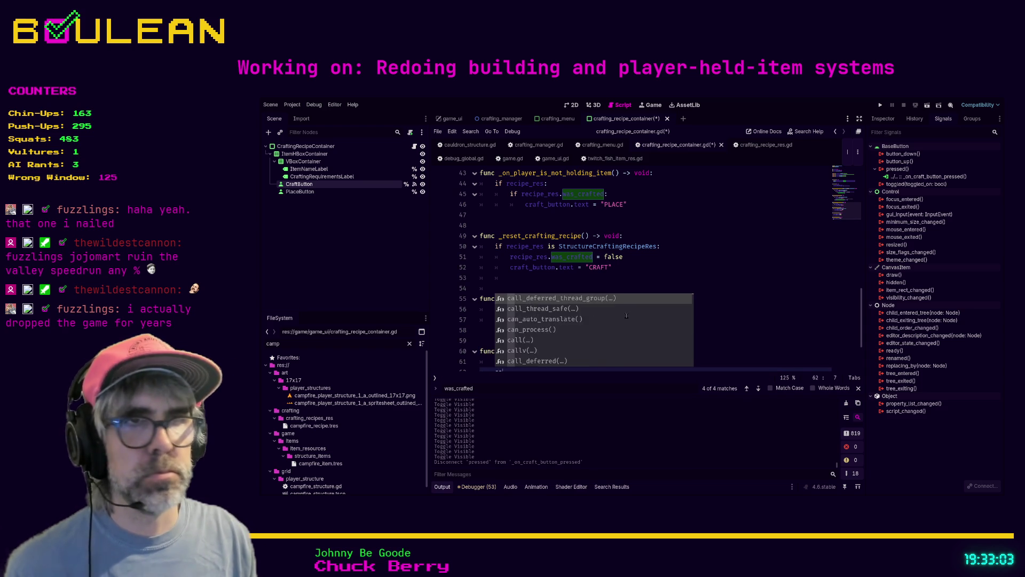
key(Return)
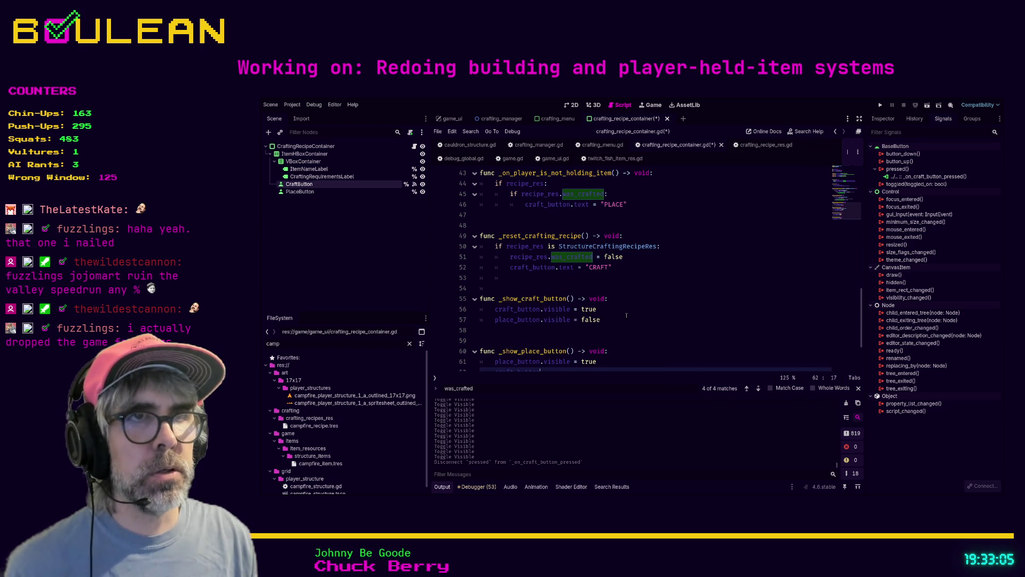
scroll(627, 316, down, 2)
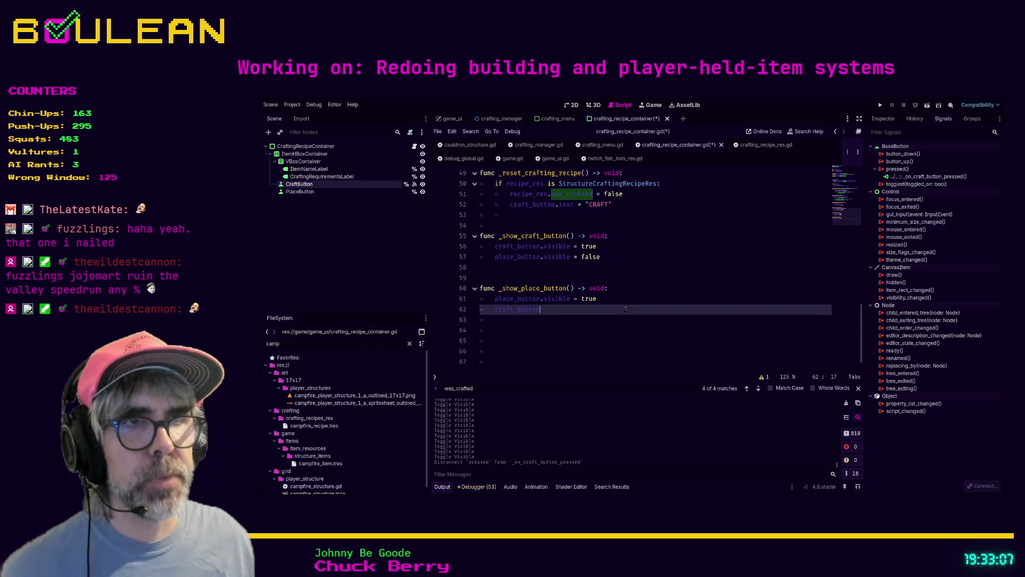
text(.)
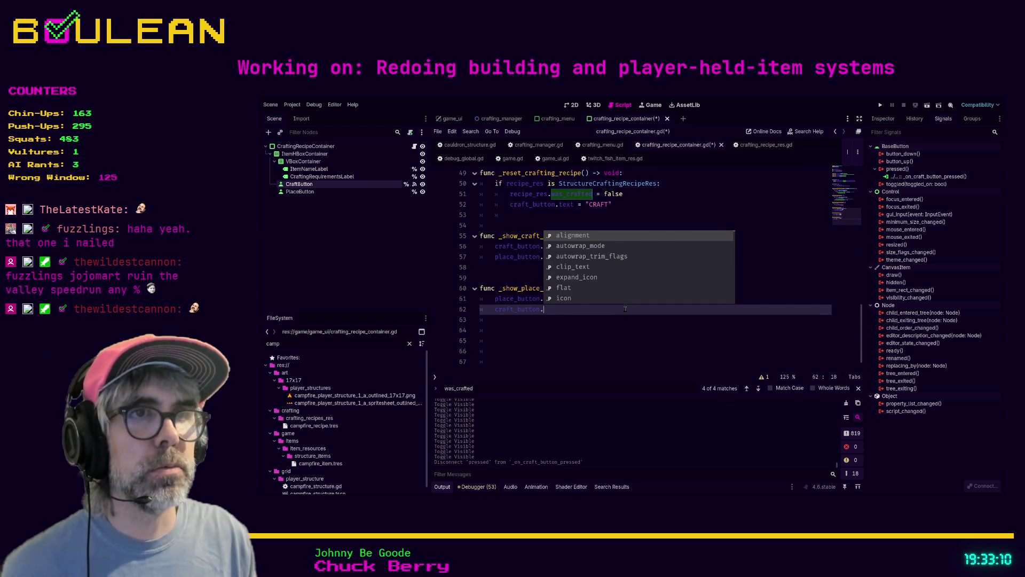
text(visible = fa)
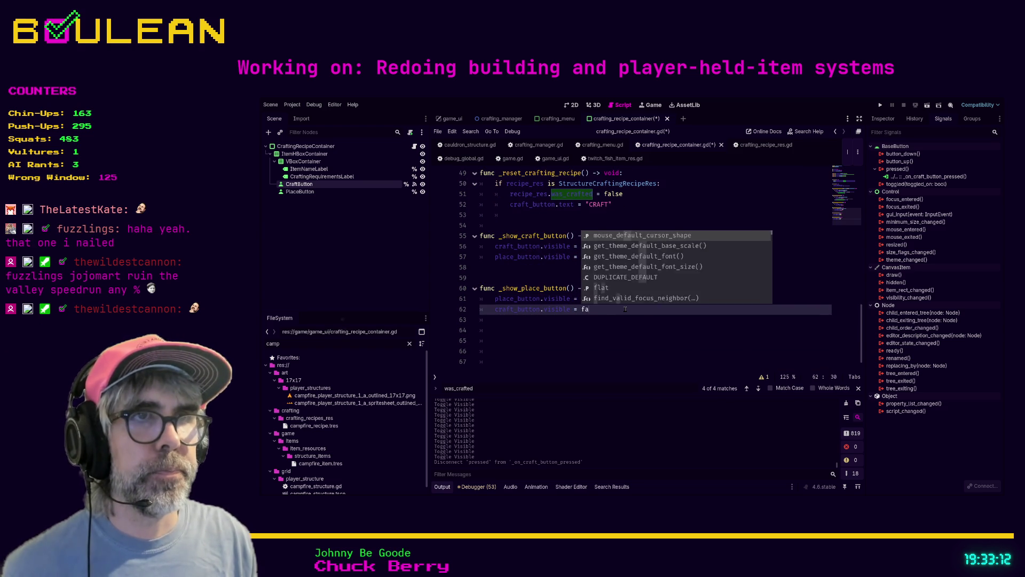
text(lse)
key(Return)
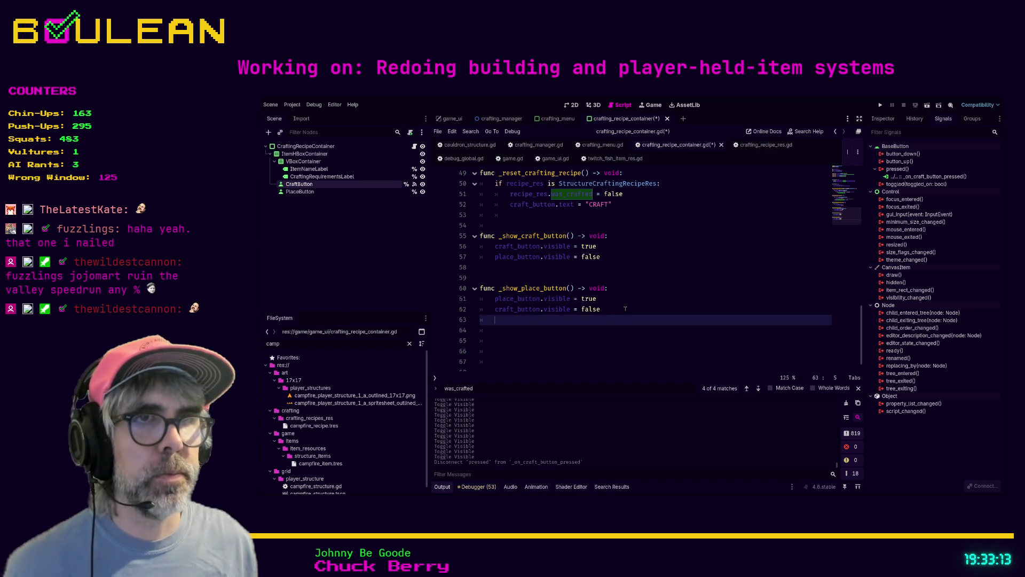
scroll(625, 308, down, 1)
key(Delete)
key(Delete)
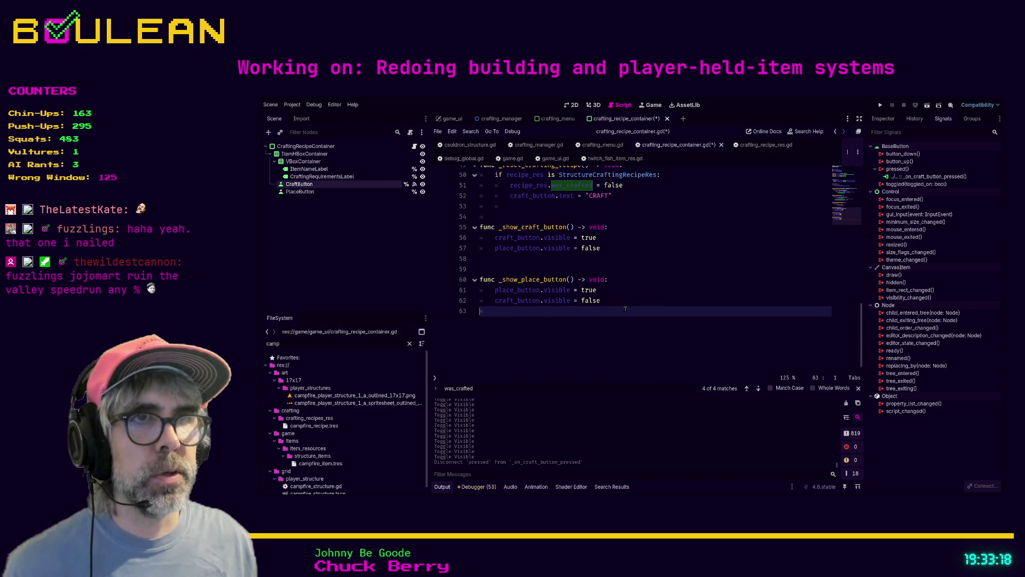
key(ctrl+s)
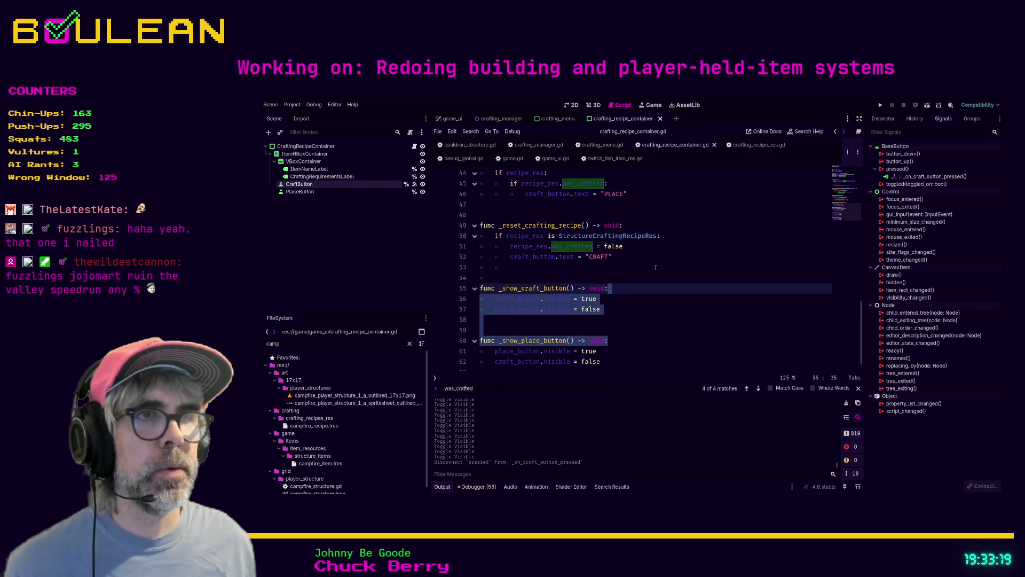
scroll(667, 270, up, 3)
click(656, 267)
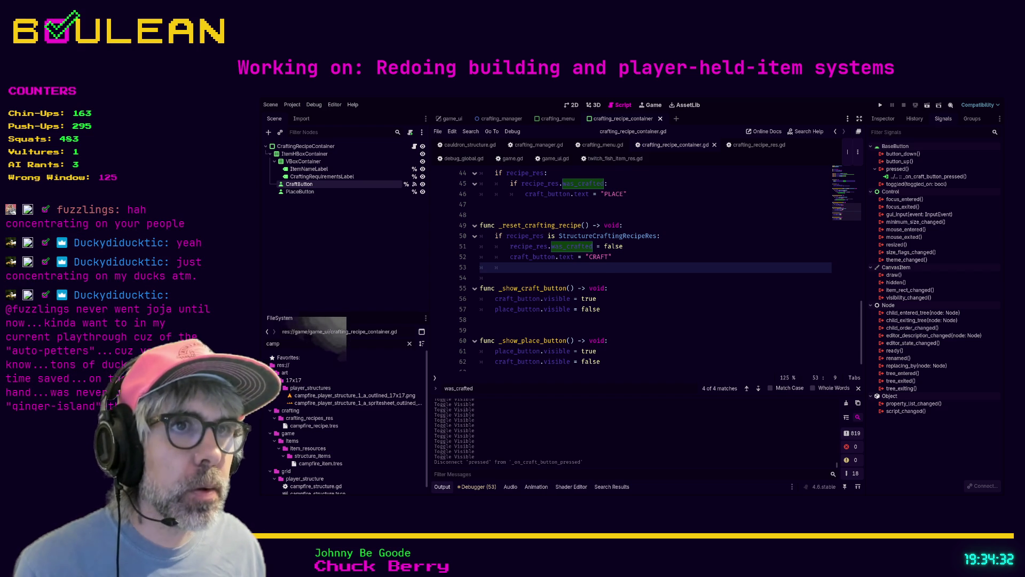
key(Up)
key(End)
key(shift+Home)
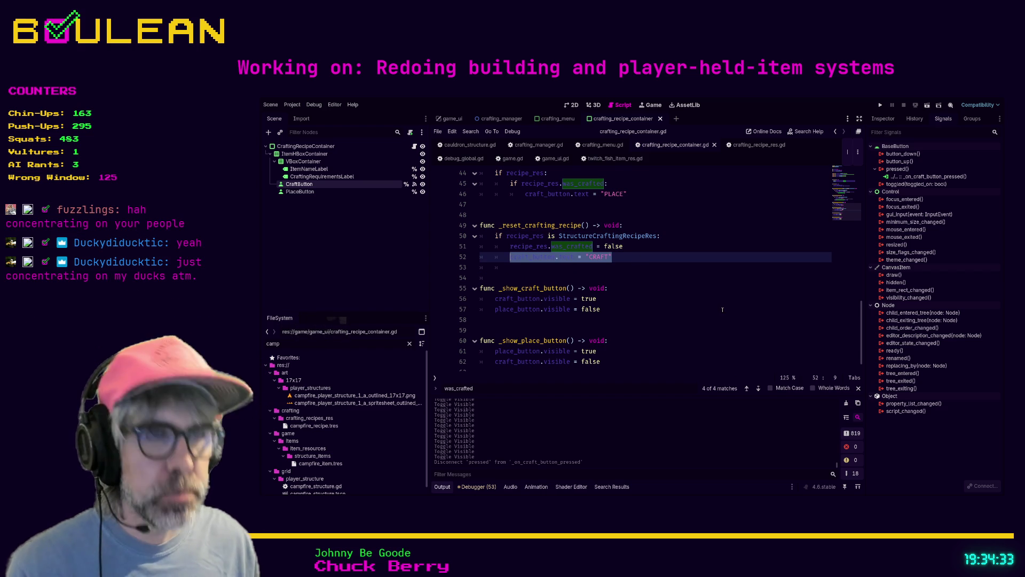
Comment out the CRAFT text assignment and call _show_craft_button() on the line below.
text(_show)
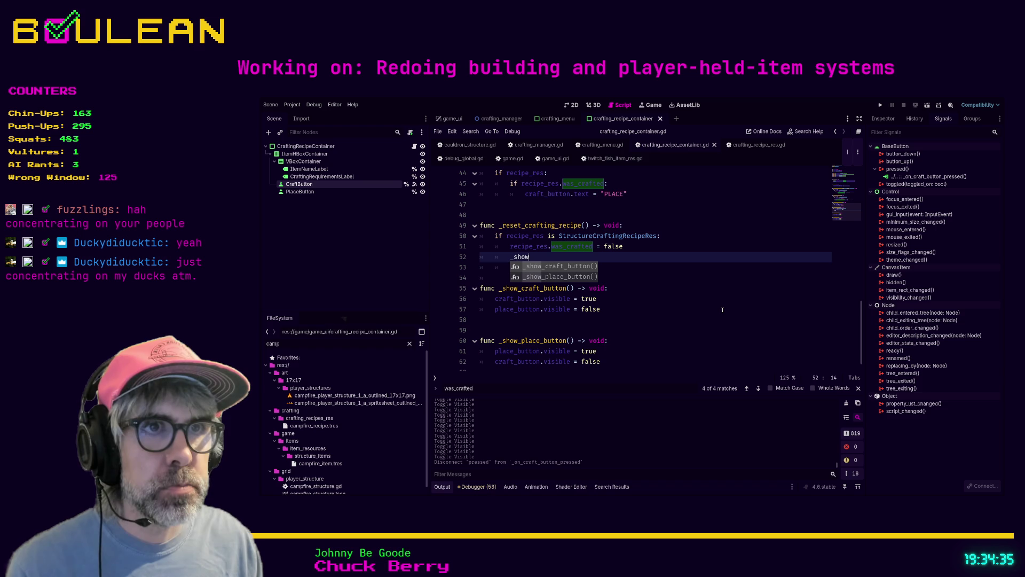
key(BackSpace)
key(BackSpace)
key(BackSpace)
key(BackSpace)
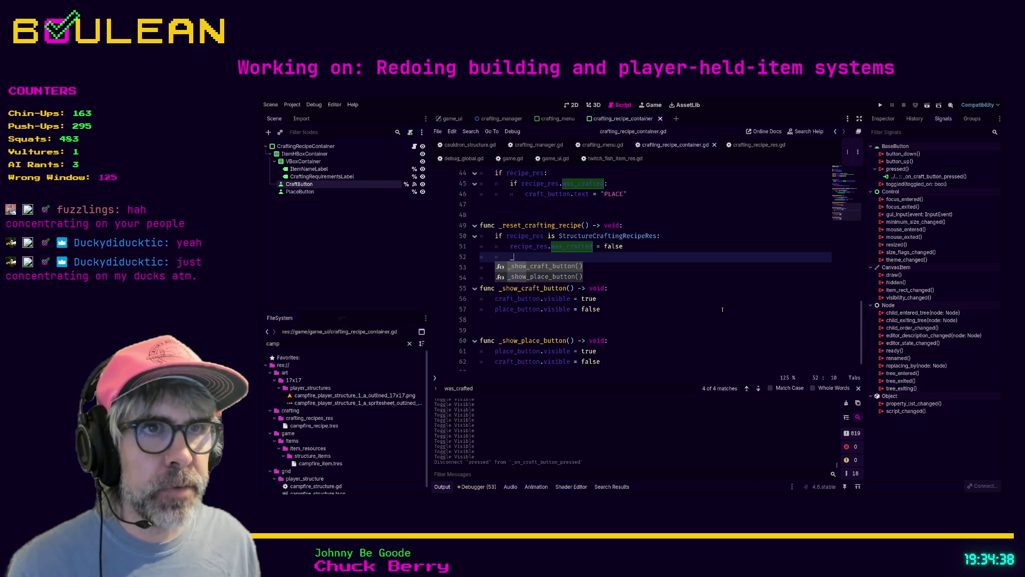
key(ctrl+z)
key(ctrl+k)
key(End)
text(crafting_requirements)
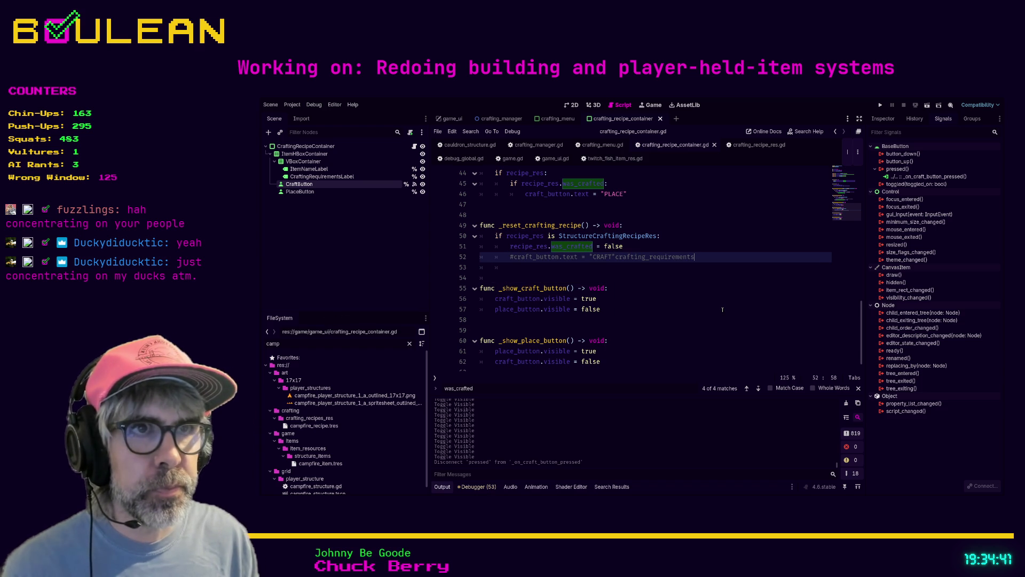
key(ctrl+BackSpace)
key(Return)
text(_show_cra)
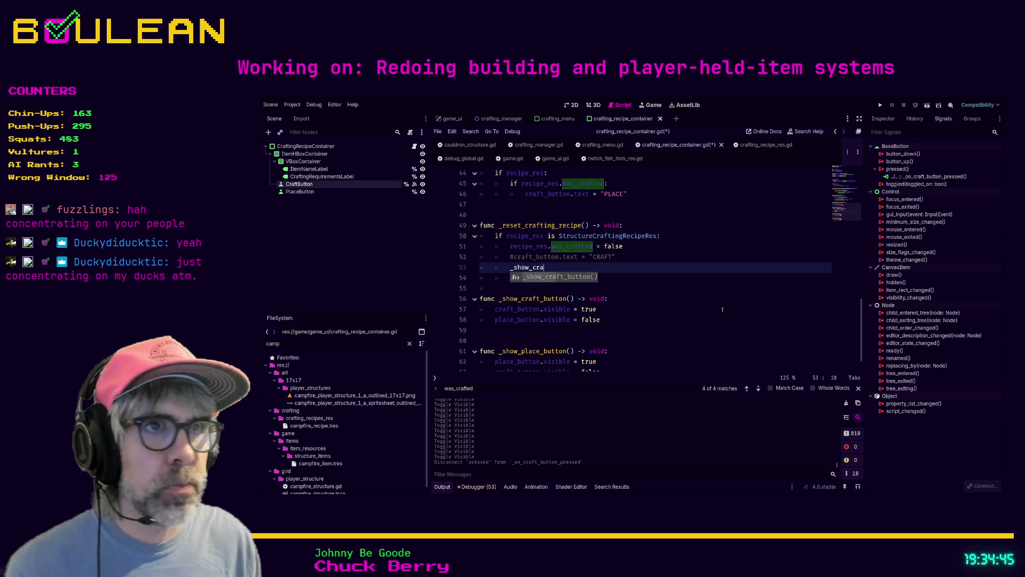
key(Return)
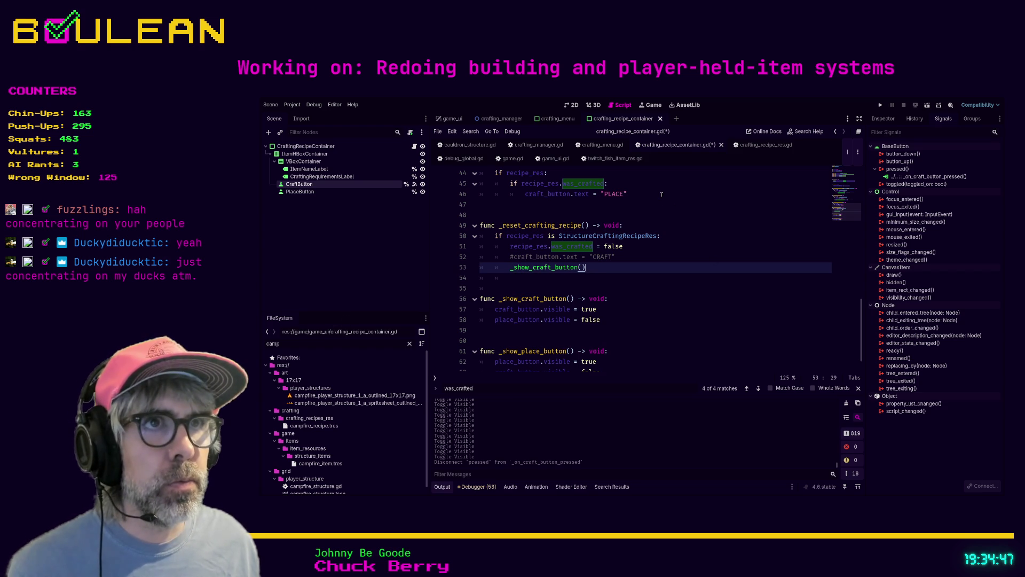
Call _show_place_button() below the PLACE text assignment and comment that assignment out.
click(661, 194)
key(Return)
text(_sho)
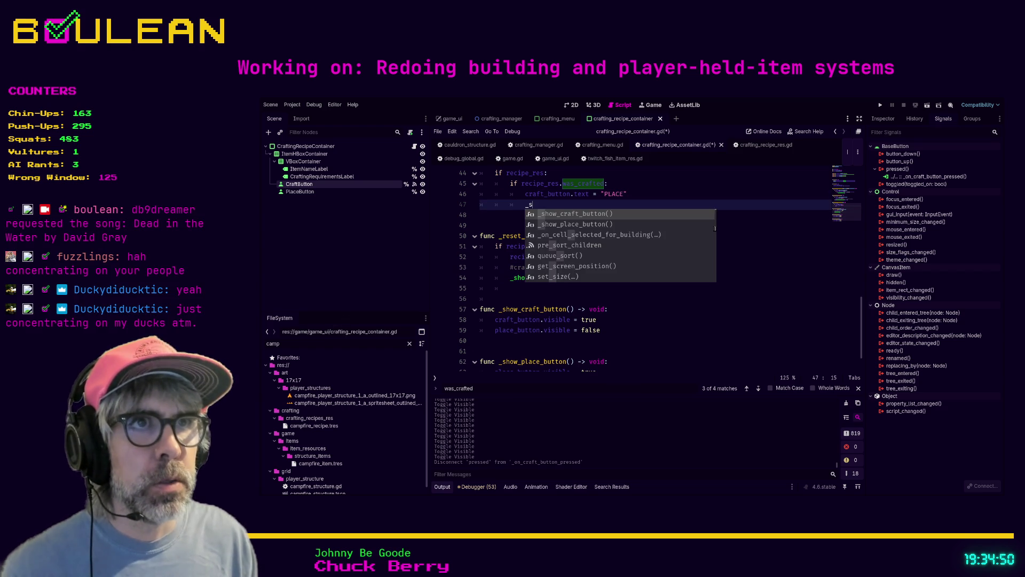
key(Down)
key(Return)
key(Up)
key(ctrl+k)
In _on_craft_button_pressed, open a new line below the PLACE text line and start a place_button reference.
scroll(715, 228, up, 6)
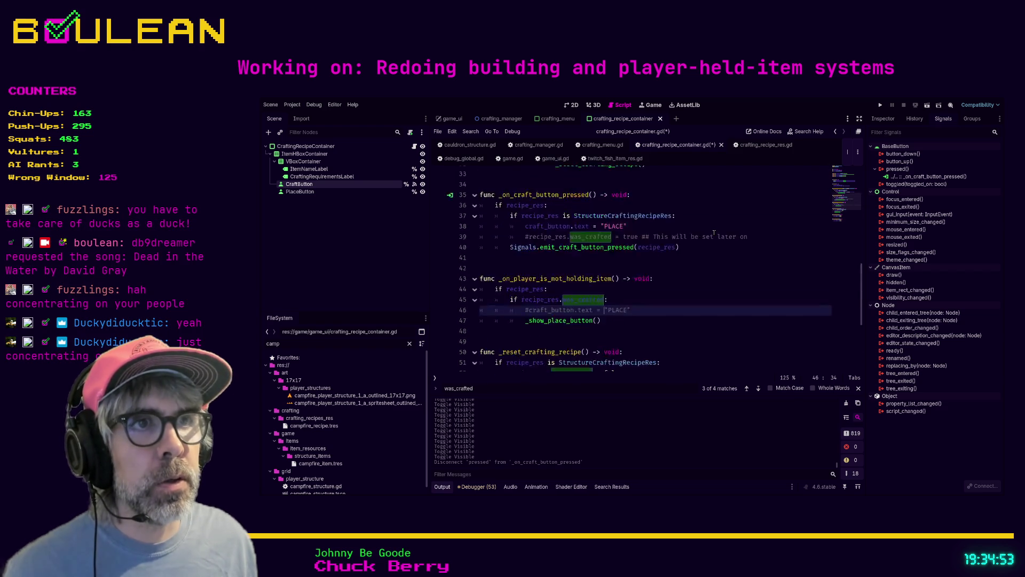
drag(652, 290, 654, 288)
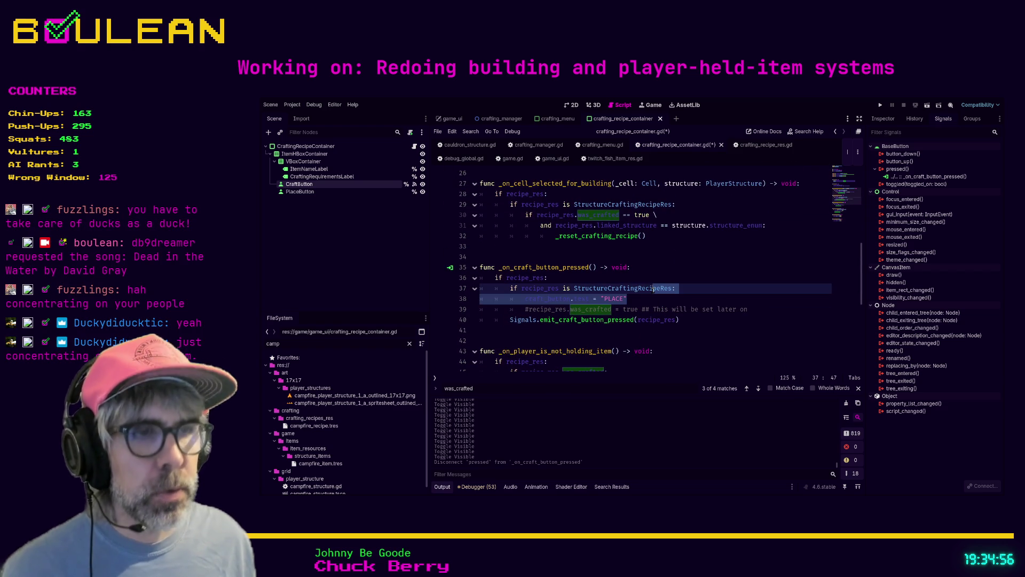
click(653, 288)
key(Down)
key(End)
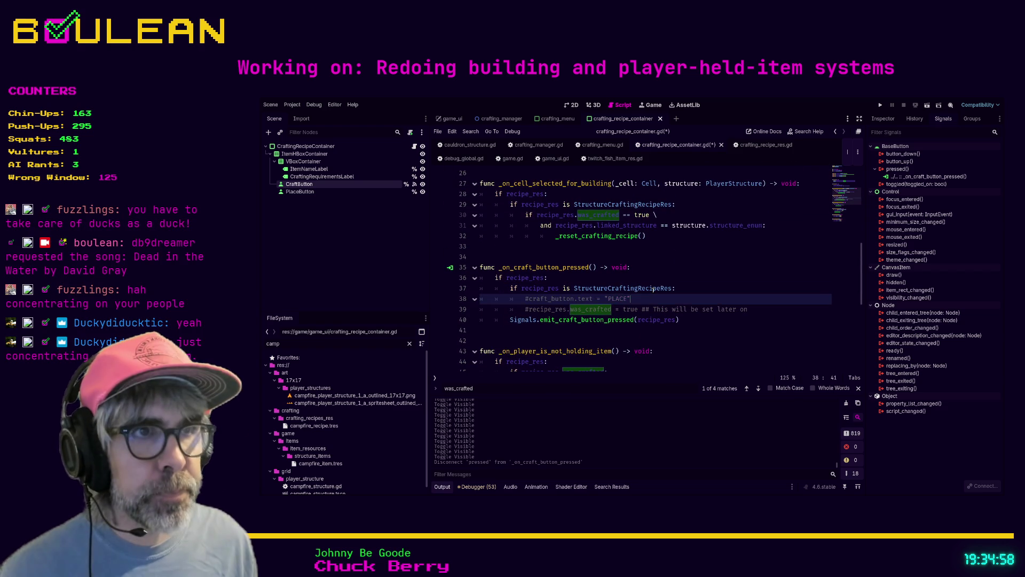
key(Return)
key(ctrl+space)
key(Escape)
text(place)
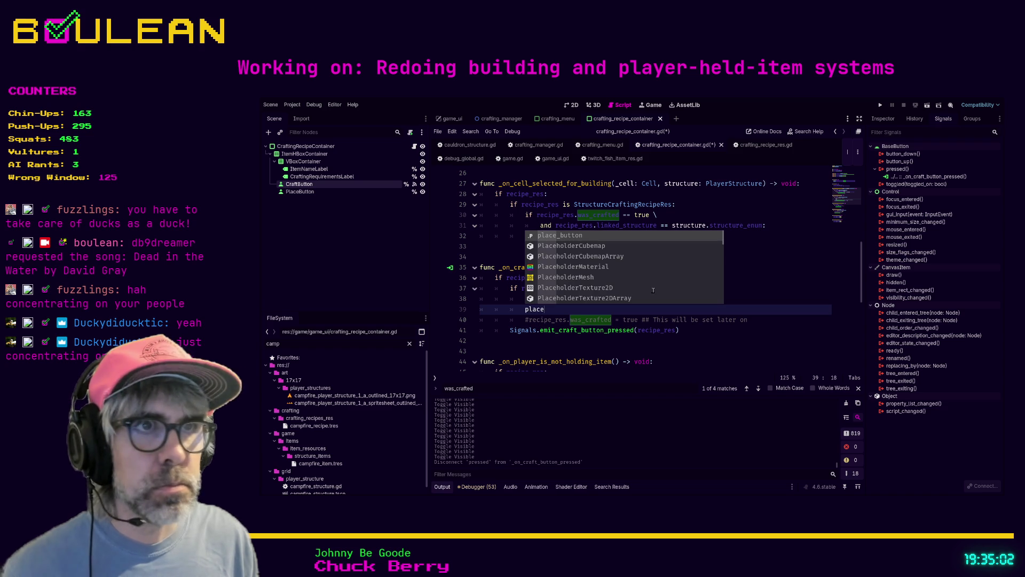
key(Return)
Replace the partial reference on line 39 with a _show_place_button() call and save.
text(.)
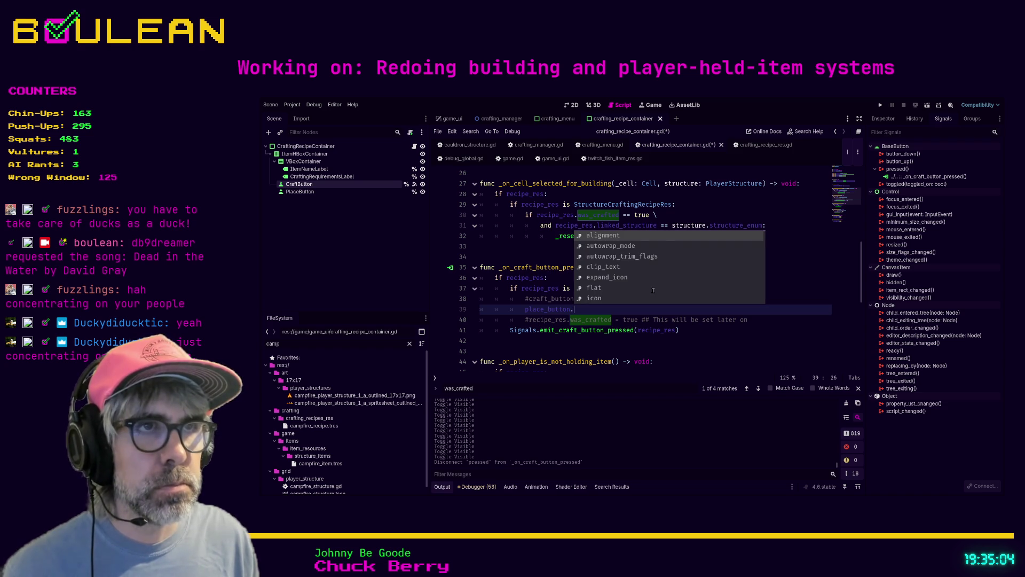
text(pl)
key(BackSpace)
key(BackSpace)
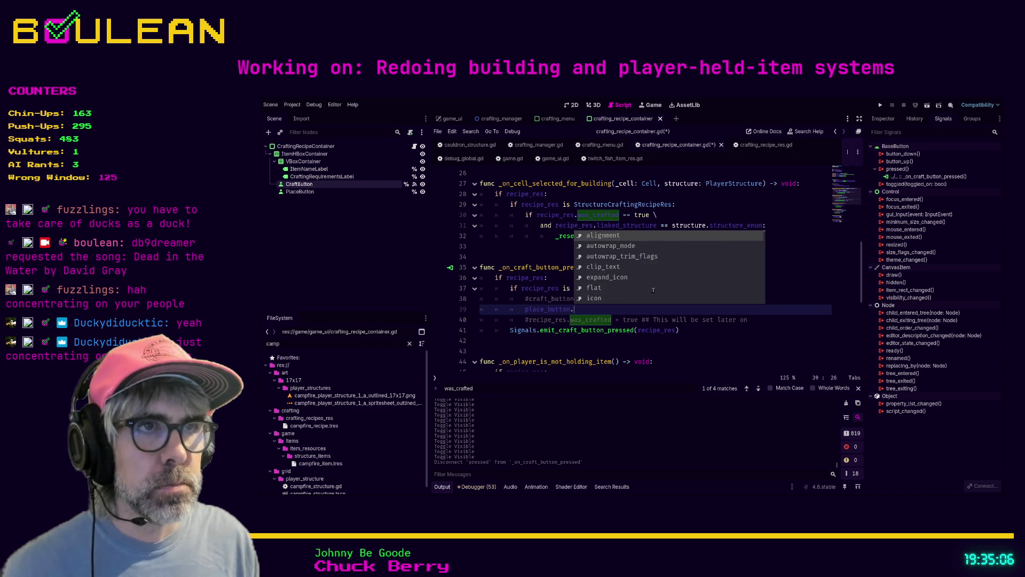
key(BackSpace)
key(BackSpace)
key(BackSpace)
key(BackSpace)
key(BackSpace)
text(_show_pla)
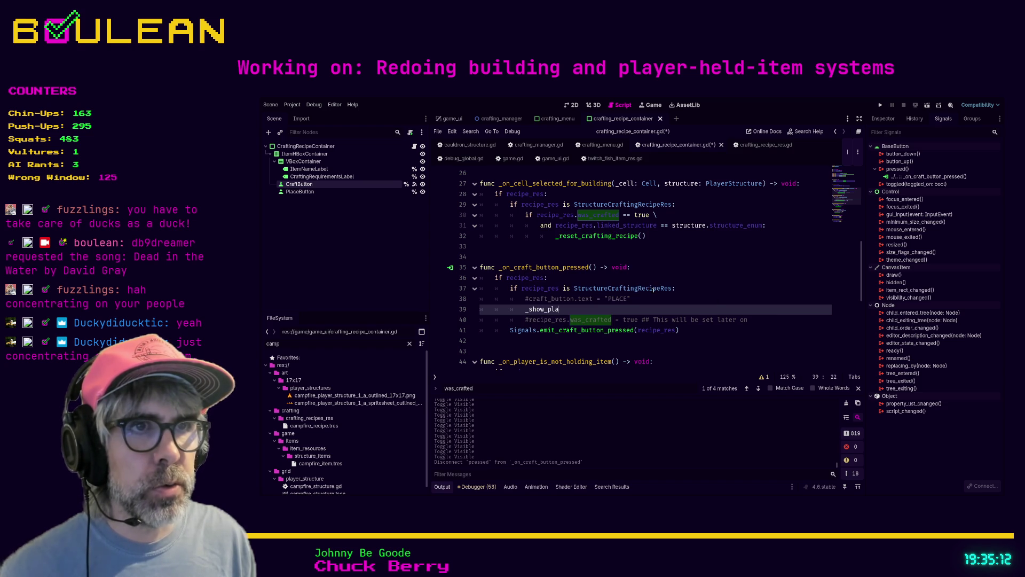
text(ce)
key(Return)
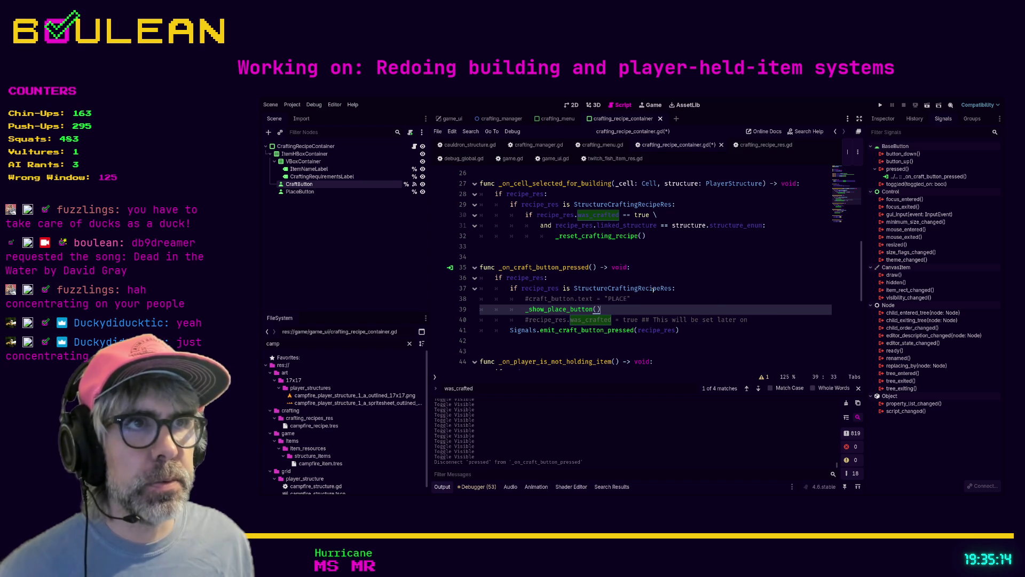
click(660, 295)
key(ctrl+s)
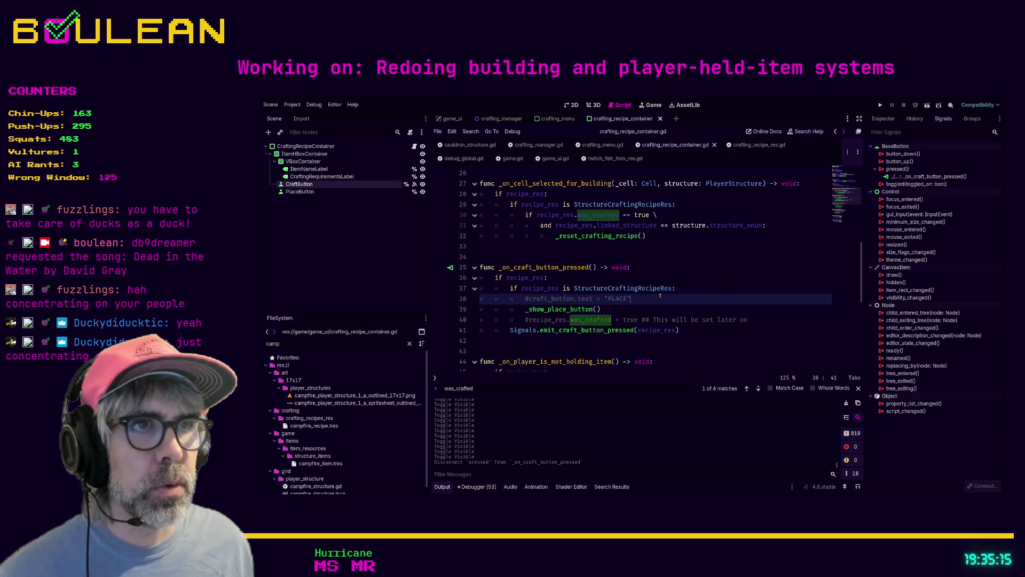
Search the project for "PLACE" and jump to line 38 and the crafting_menu.gd line 37 match.
scroll(660, 296, up, 5)
scroll(660, 295, up, 3)
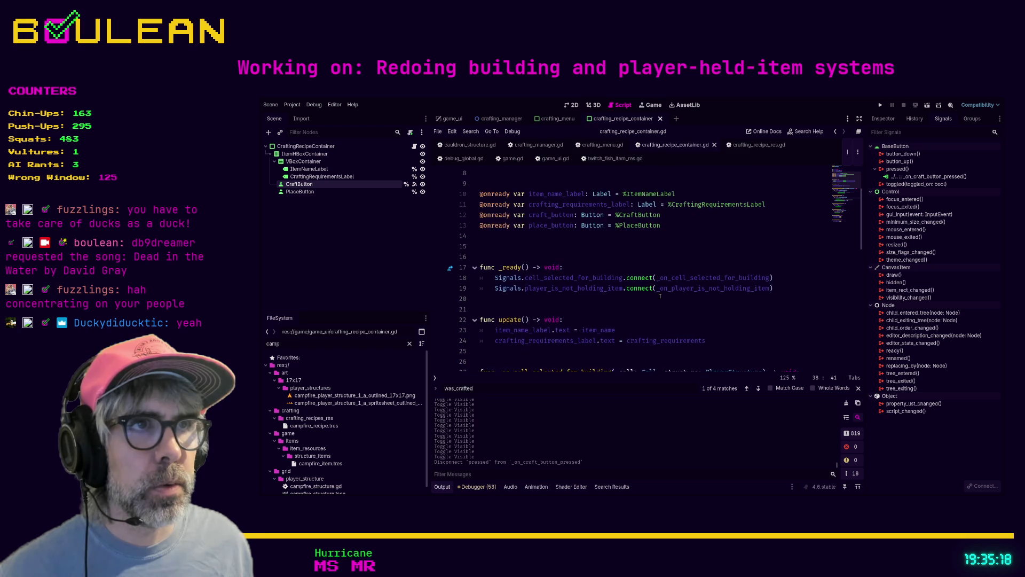
scroll(660, 296, down, 6)
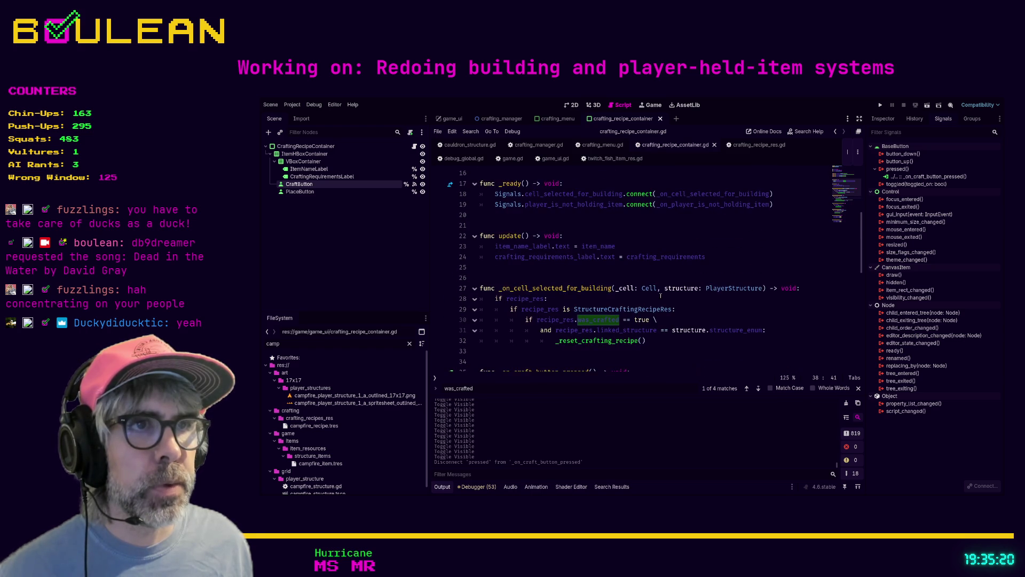
click(695, 287)
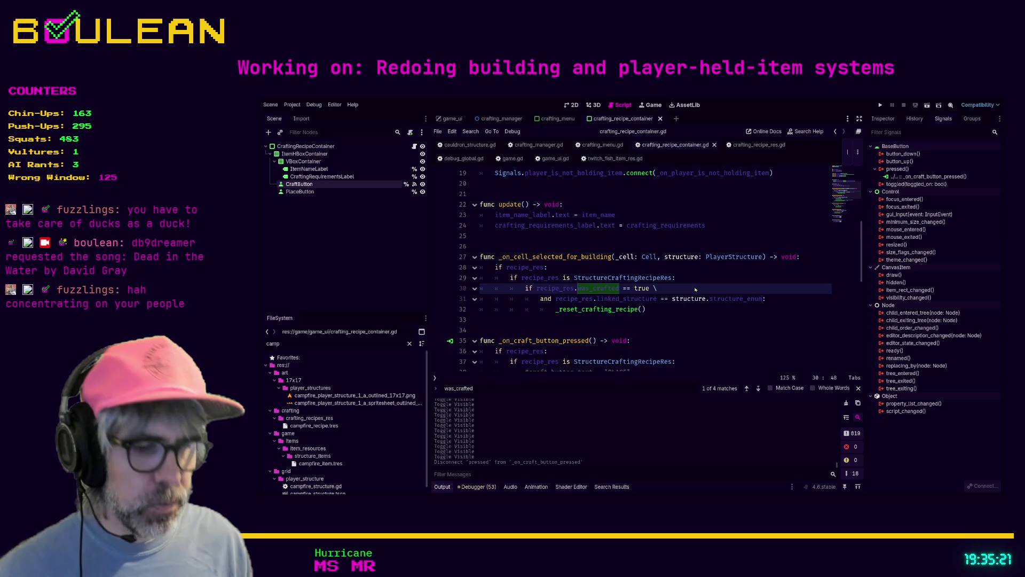
key(ctrl+shift+f)
key(Return)
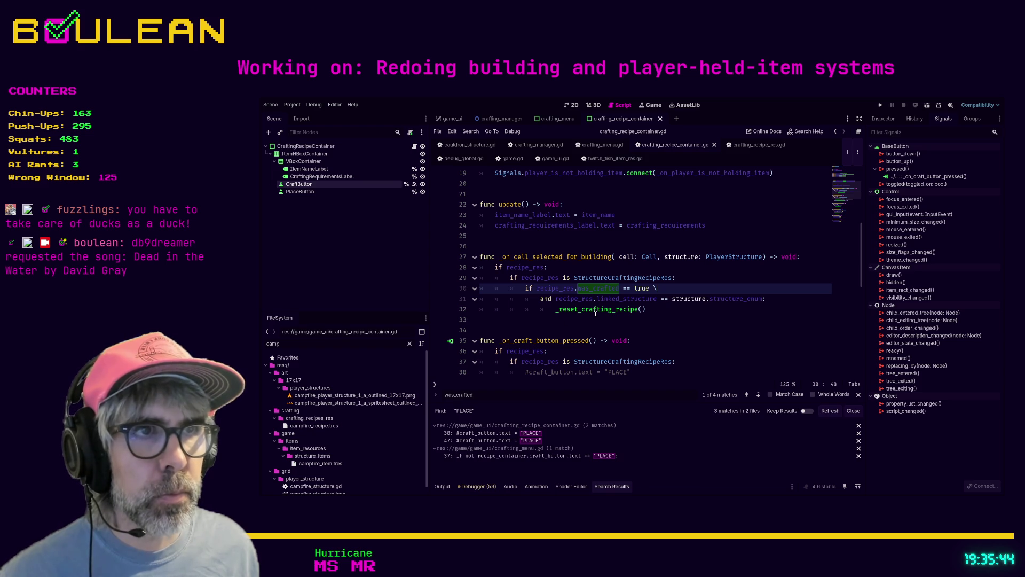
click(522, 434)
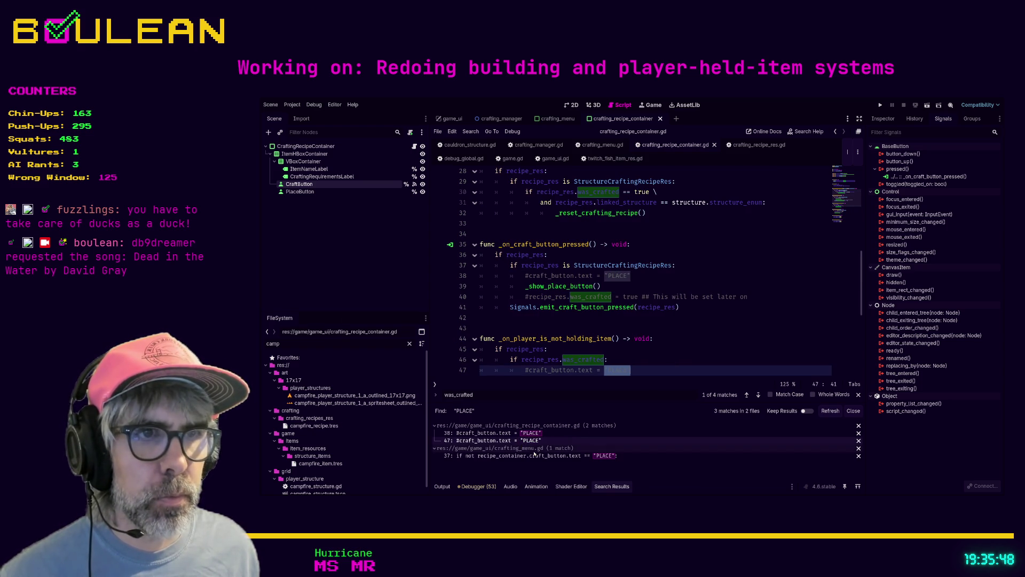
click(535, 456)
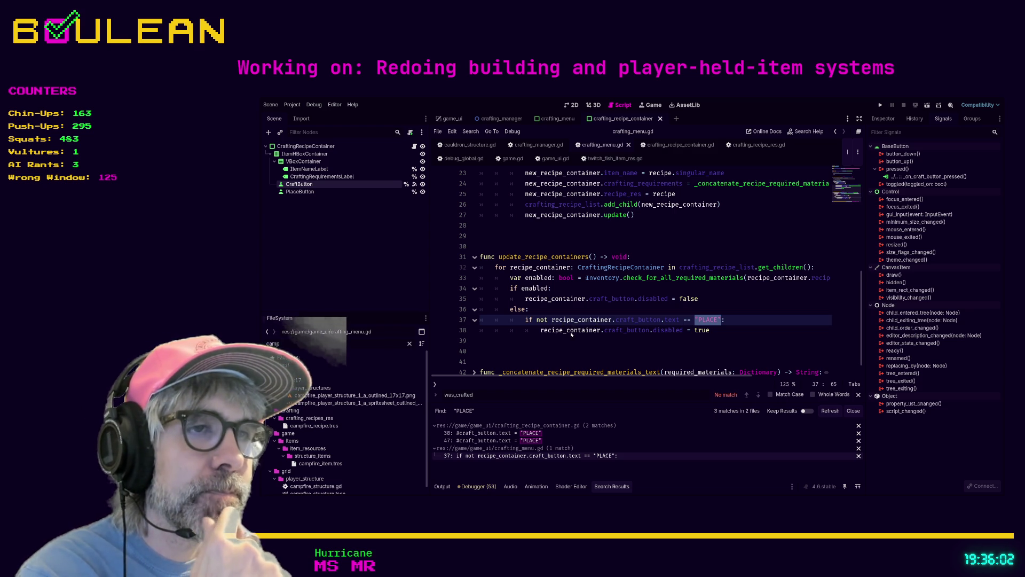
Close the cauldron_structure.gd and debug_global.gd script tabs.
click(548, 345)
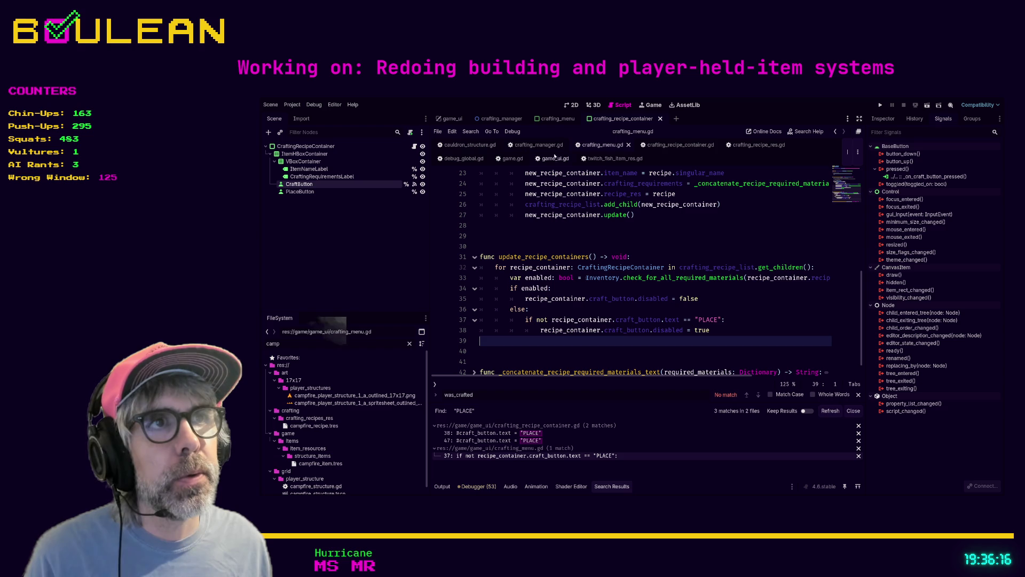
click(485, 147)
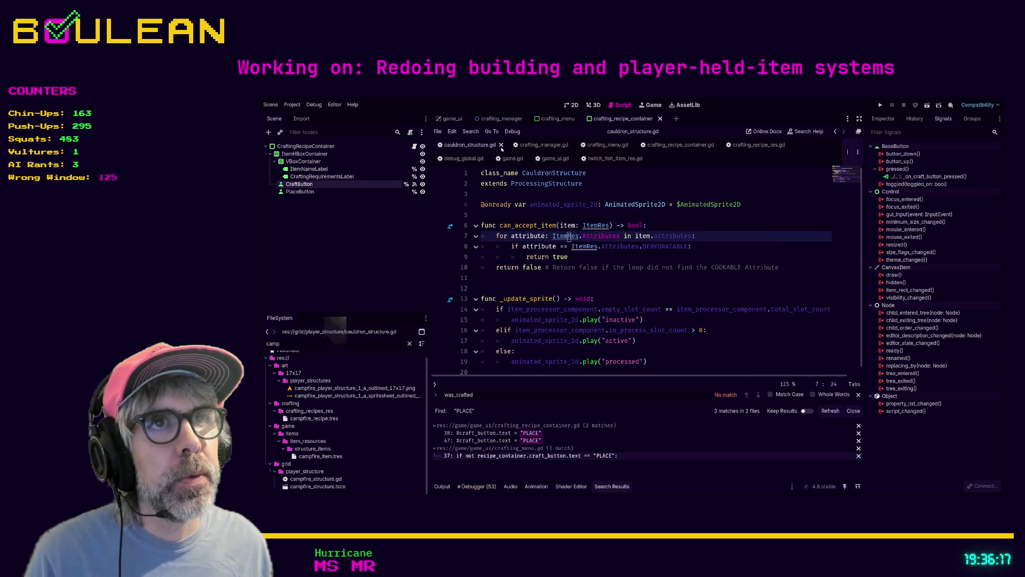
click(502, 145)
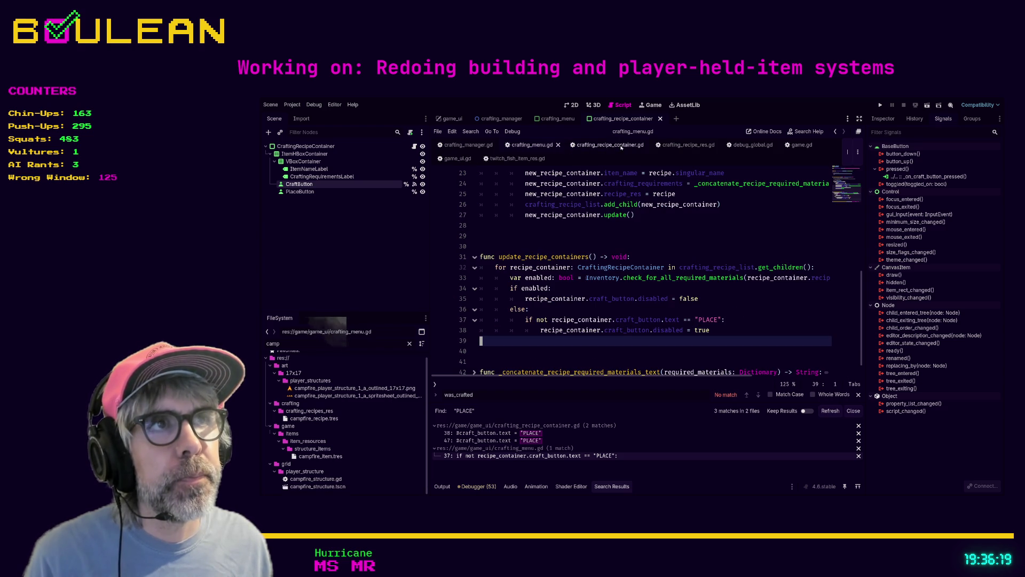
click(774, 145)
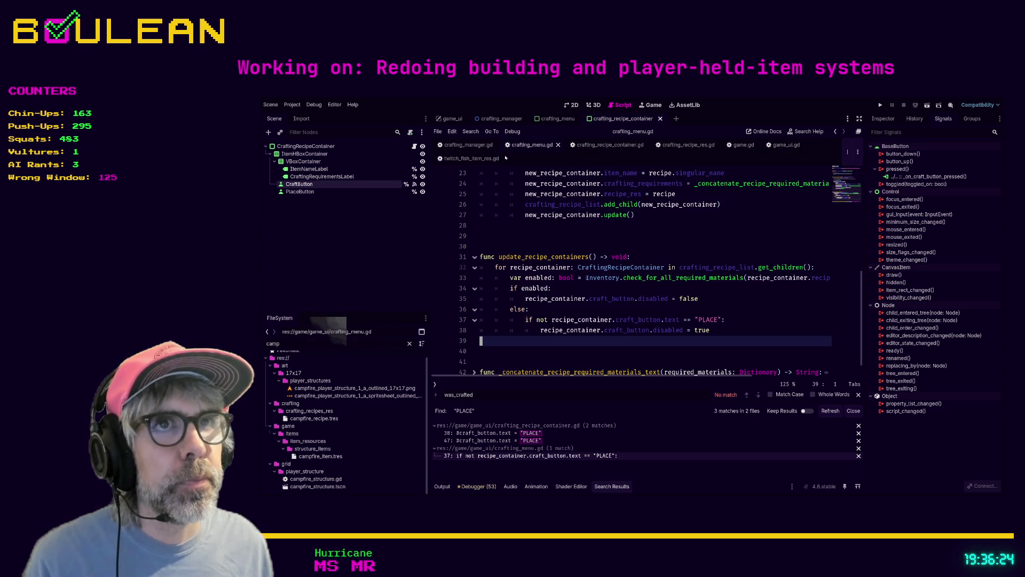
Delete the extra blank line after update() in crafting_menu.gd and return to crafting_recipe_container.gd.
click(540, 237)
key(BackSpace)
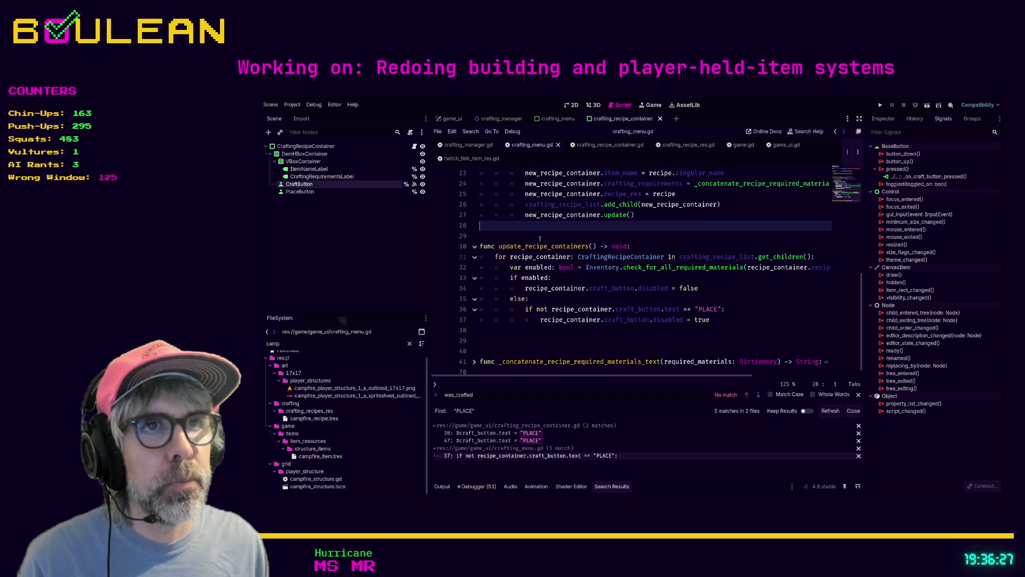
click(540, 238)
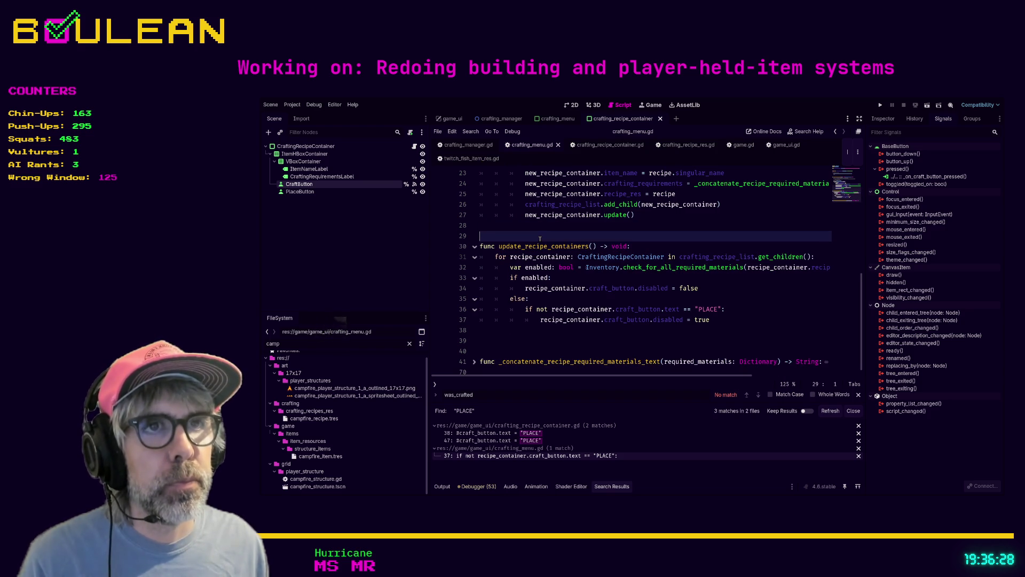
click(613, 145)
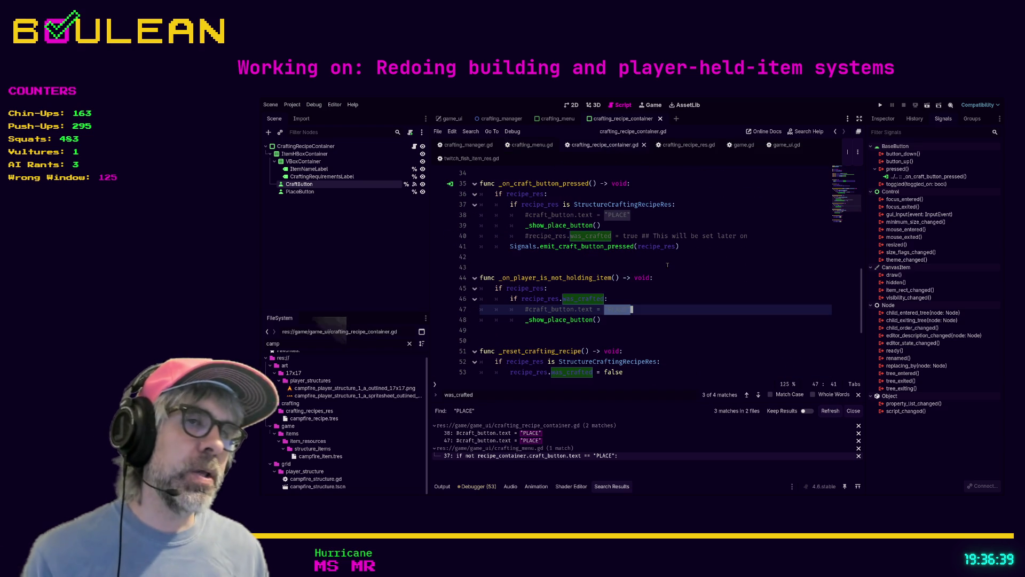
Rename _show_craft_button to _set_crafting_state.
scroll(666, 264, down, 2)
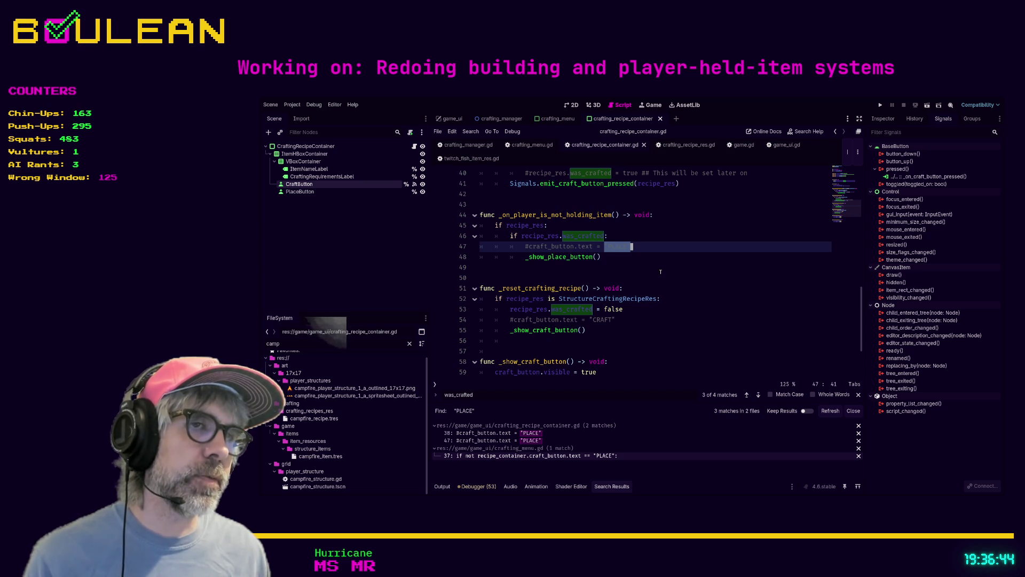
scroll(640, 276, down, 2)
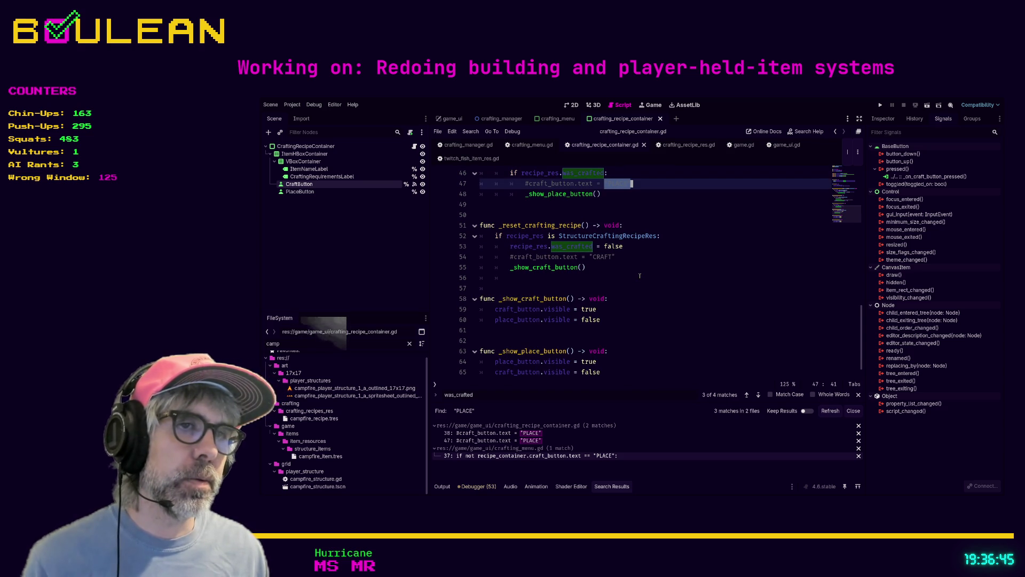
scroll(640, 276, up, 1)
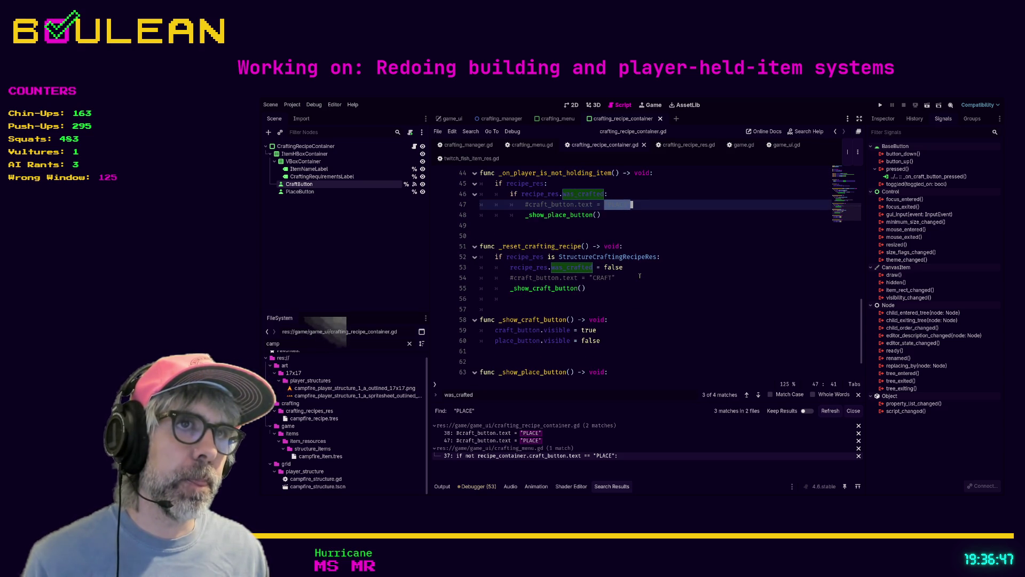
scroll(640, 276, up, 2)
scroll(639, 276, up, 1)
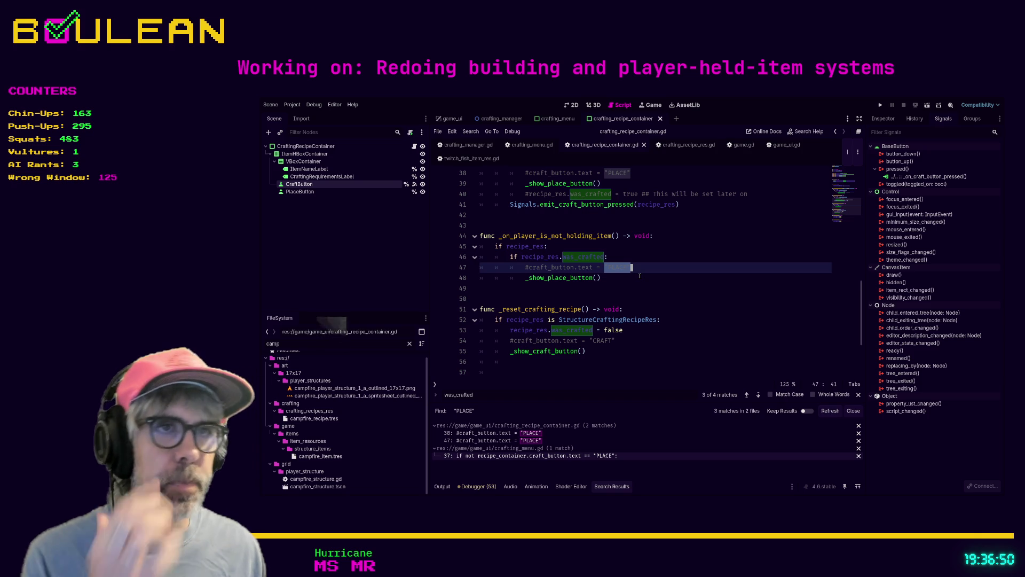
scroll(640, 276, down, 3)
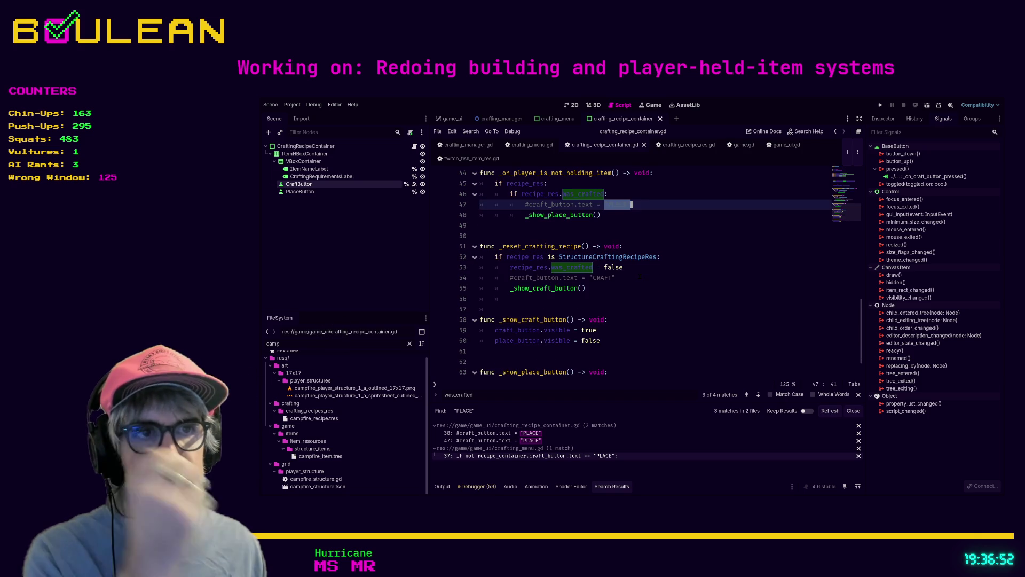
scroll(640, 276, down, 2)
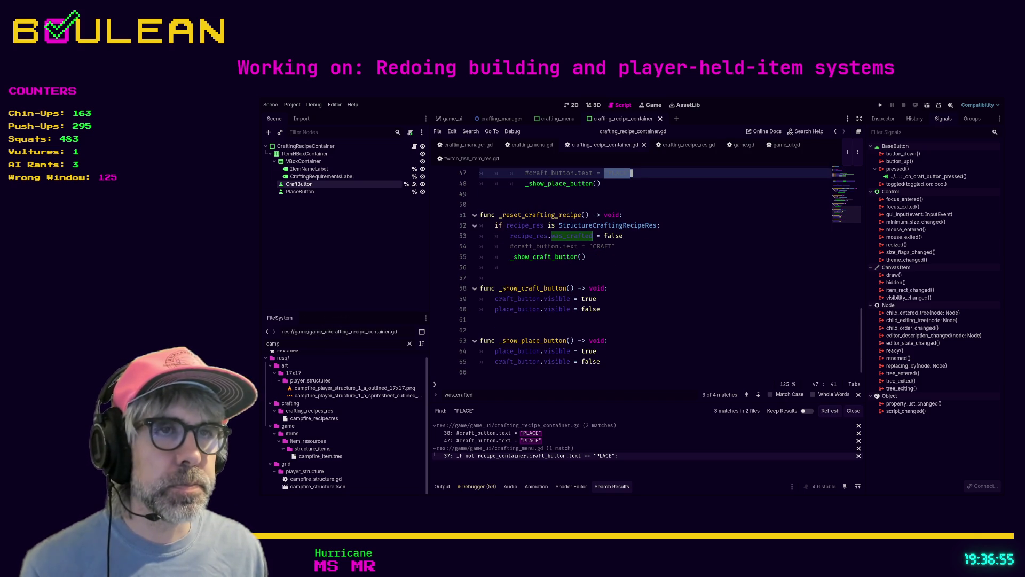
drag(503, 288, 519, 288)
text(set)
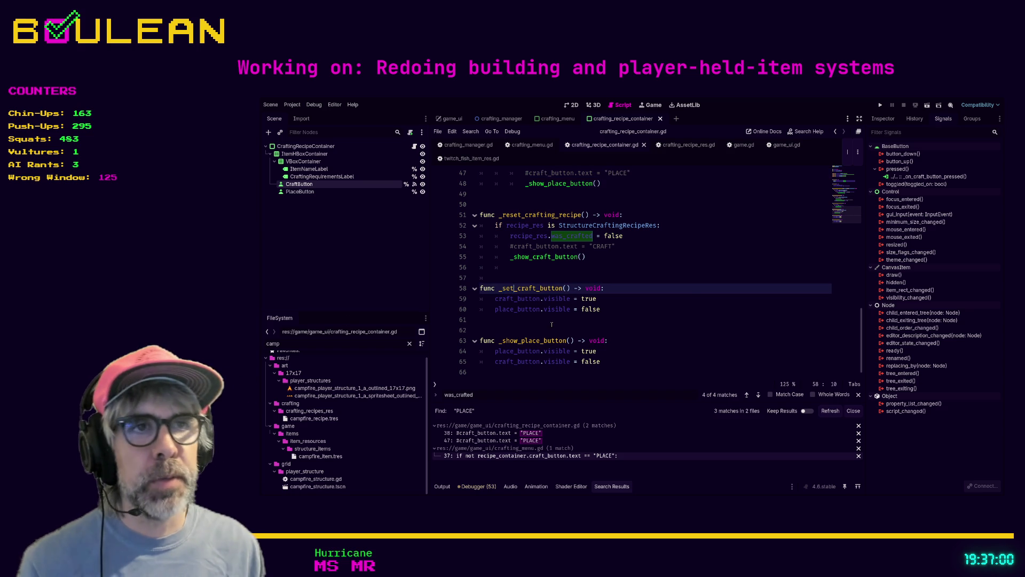
key(Right)
key(Right)
key(Right)
key(shift+Right)
key(shift+Right)
key(shift+Right)
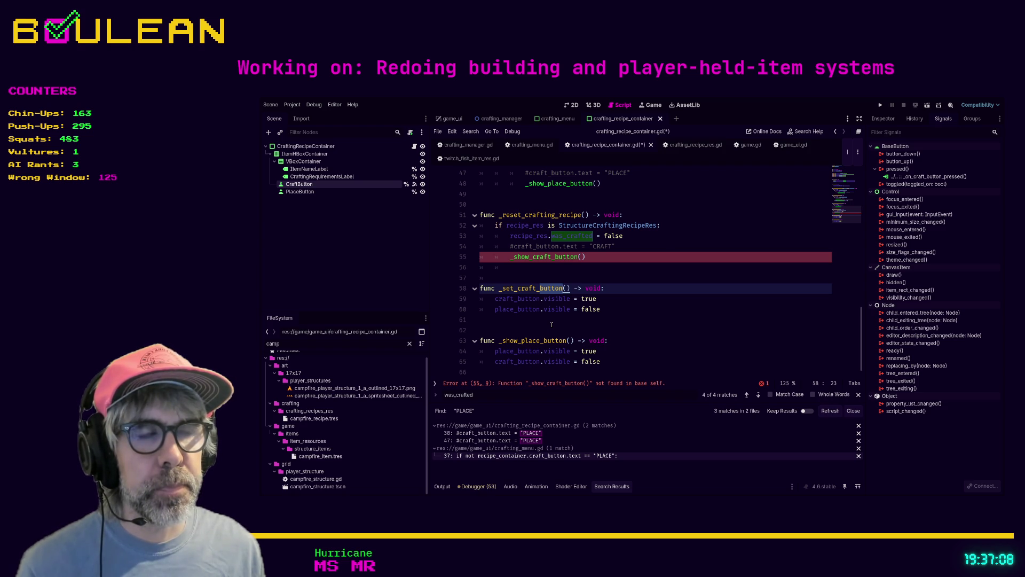
key(Left)
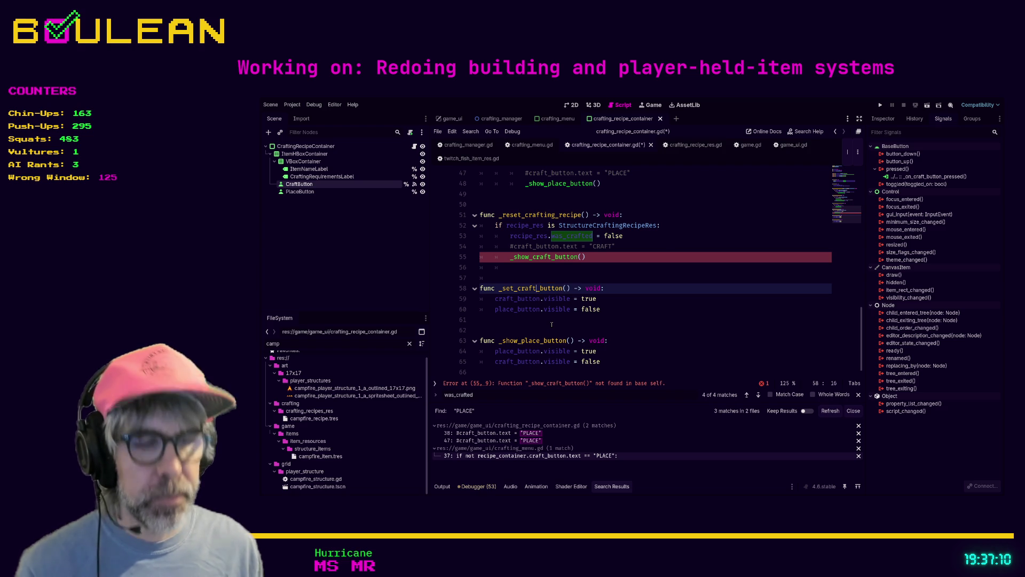
text(ing)
text(_state)
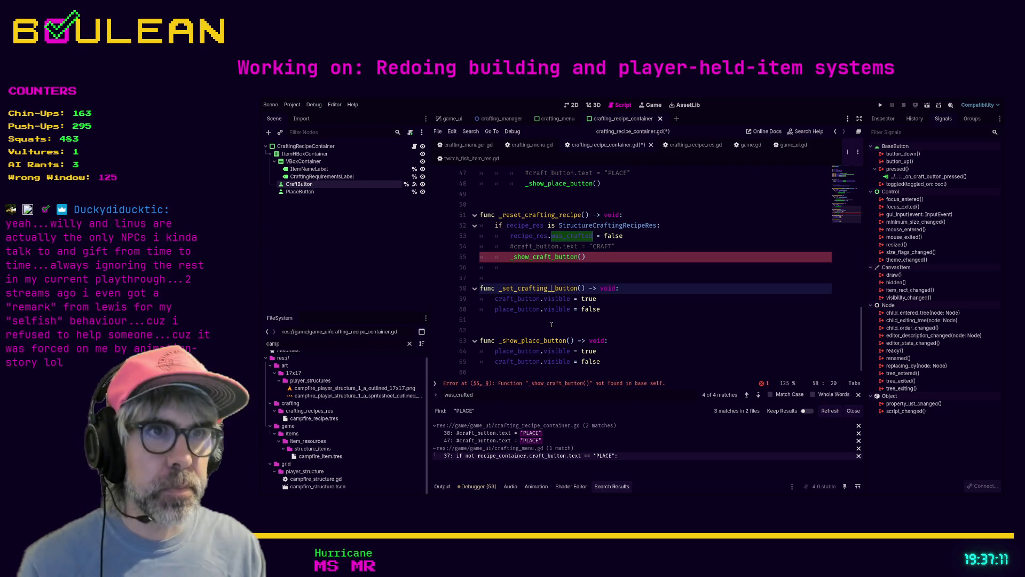
key(Right)
key(Right)
key(Right)
key(shift+Right)
key(shift+Right)
key(shift+Right)
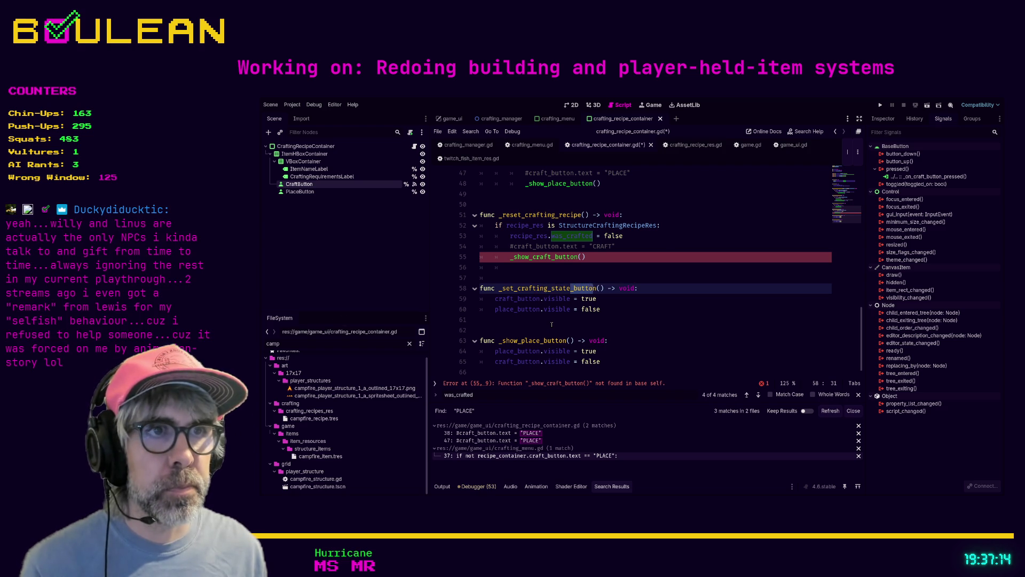
key(BackSpace)
key(BackSpace)
key(BackSpace)
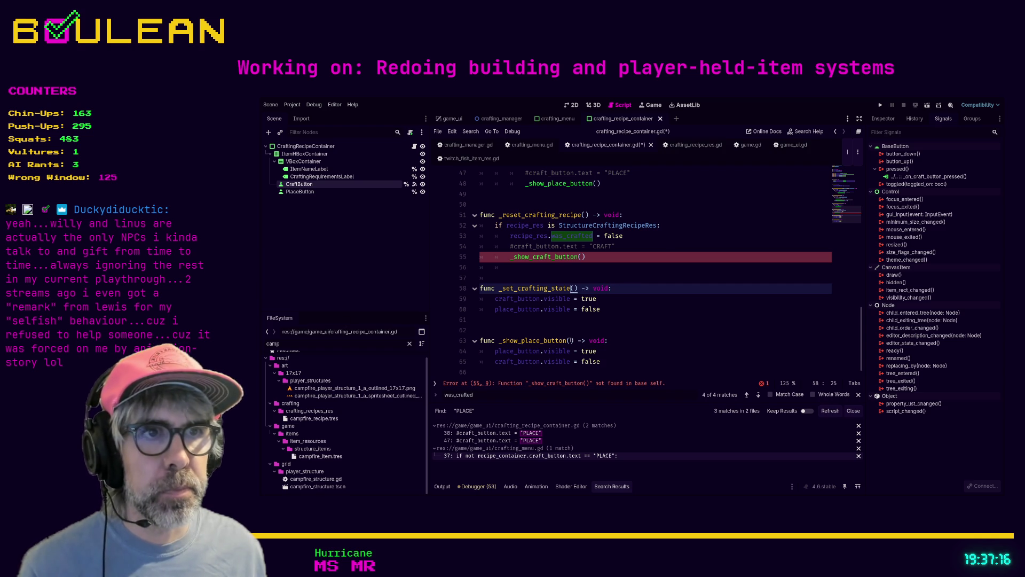
Rename the place function to _set_place_state and shorten the other to _set_craft_state.
drag(568, 340, 502, 340)
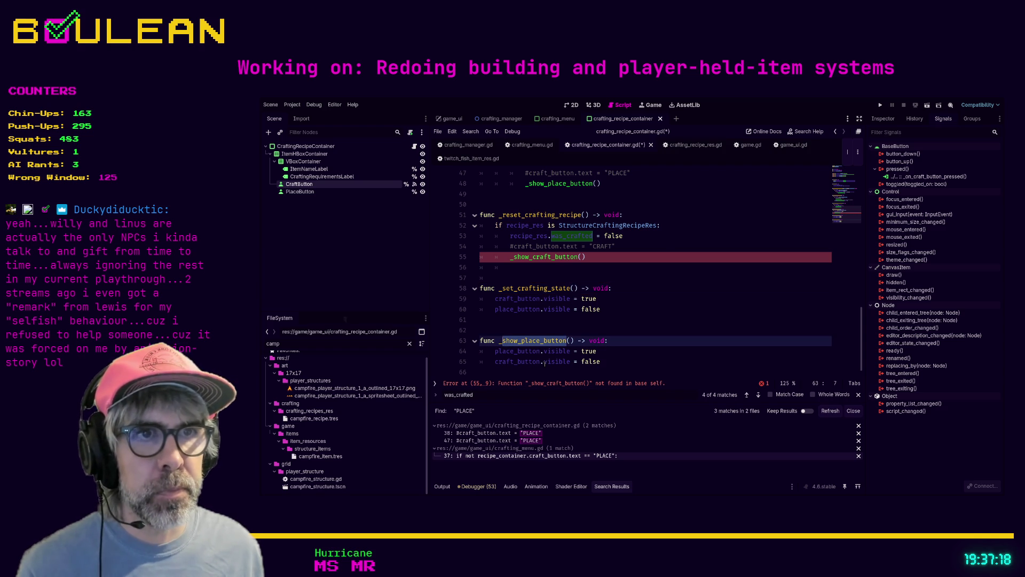
text(set_pl)
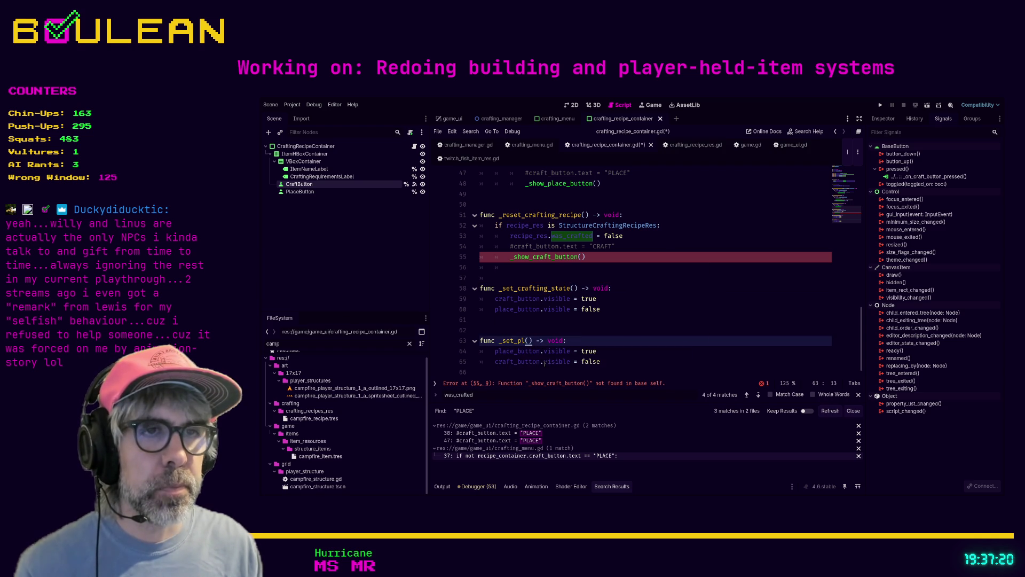
text(ace_state)
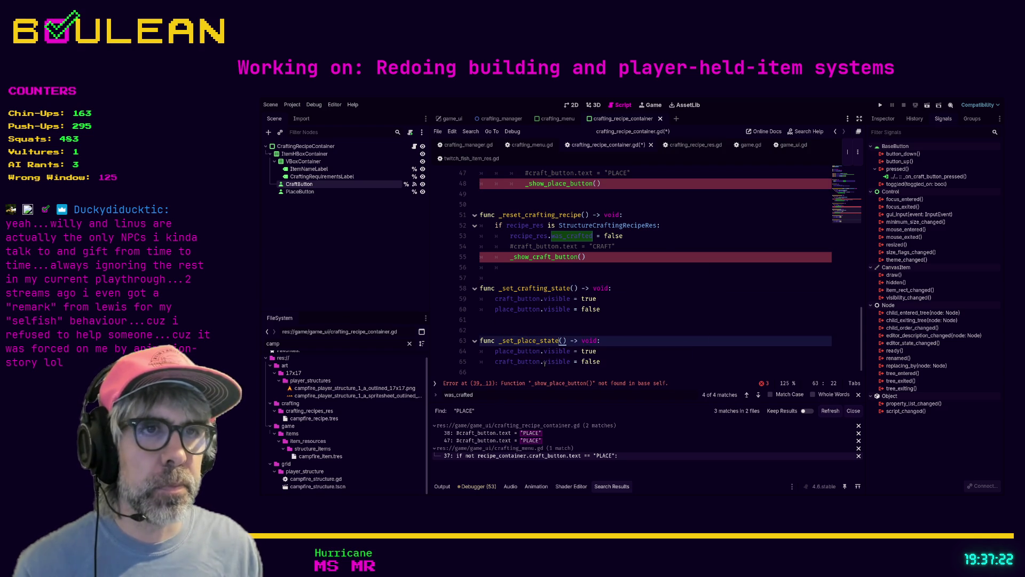
click(548, 288)
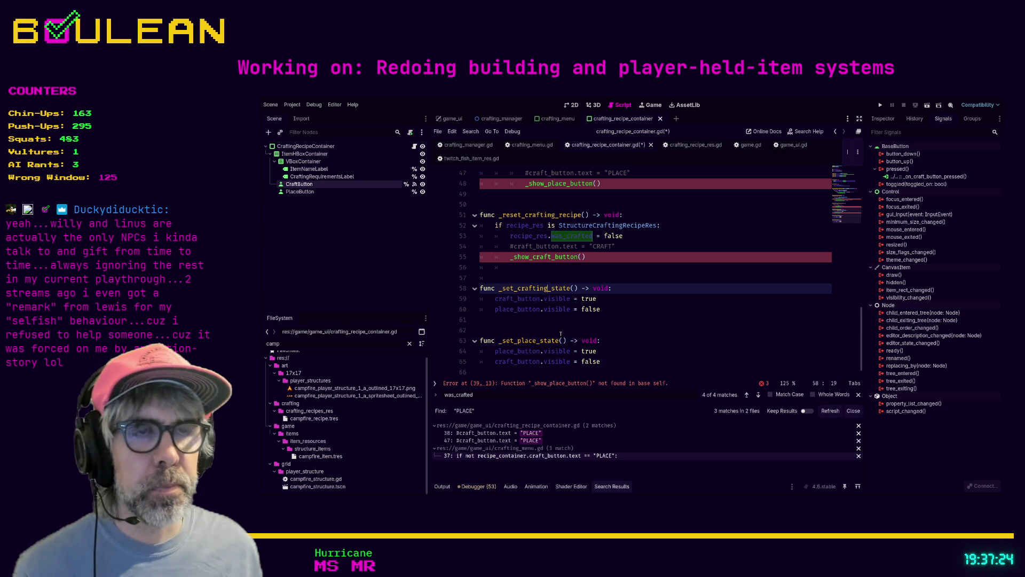
key(BackSpace)
key(BackSpace)
key(BackSpace)
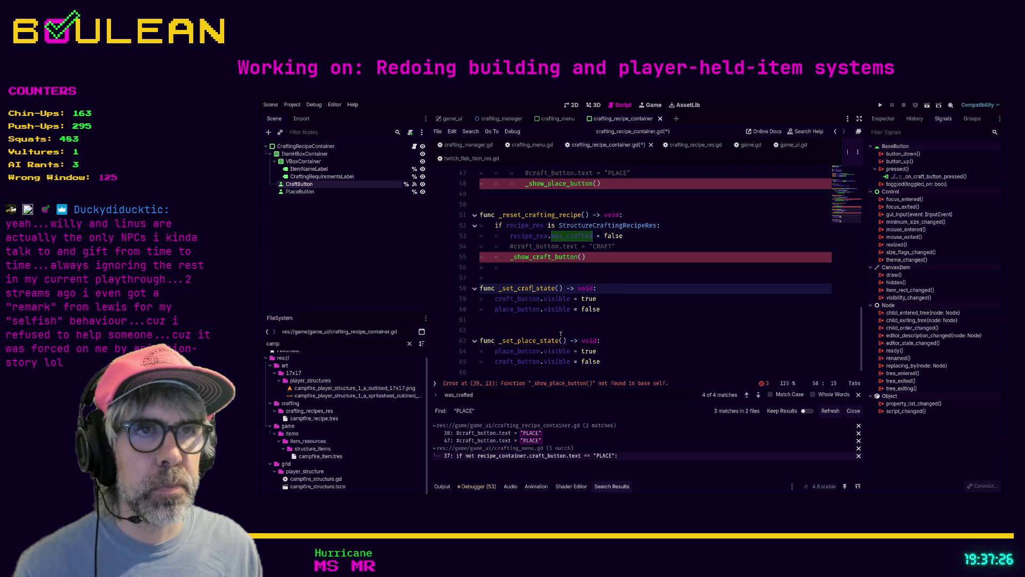
text(t)
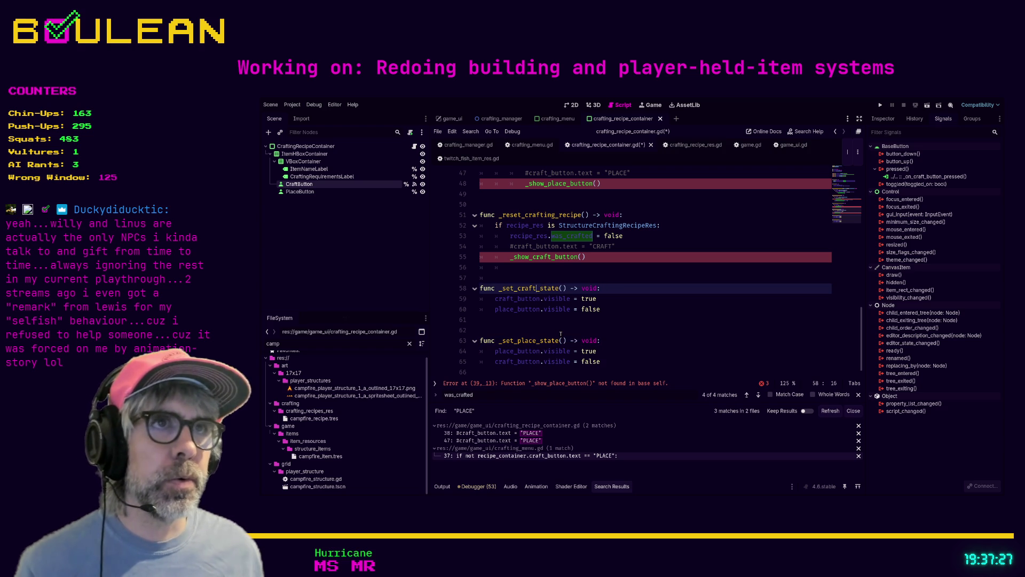
Insert two blank lines above _set_craft_state.
click(586, 332)
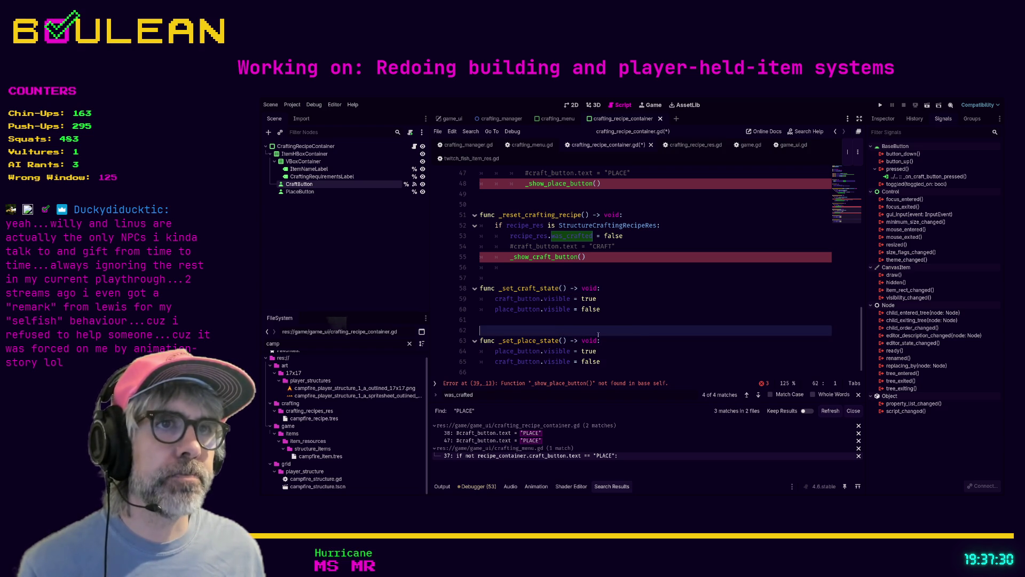
key(Down)
key(Up)
key(Up)
key(Up)
key(Return)
key(Return)
key(Up)
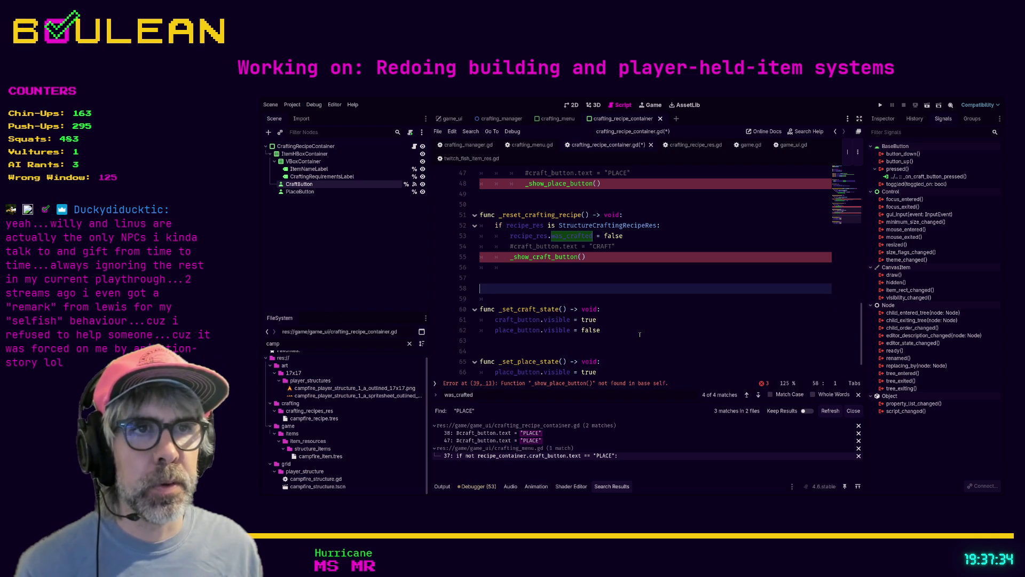
key(Return)
key(Up)
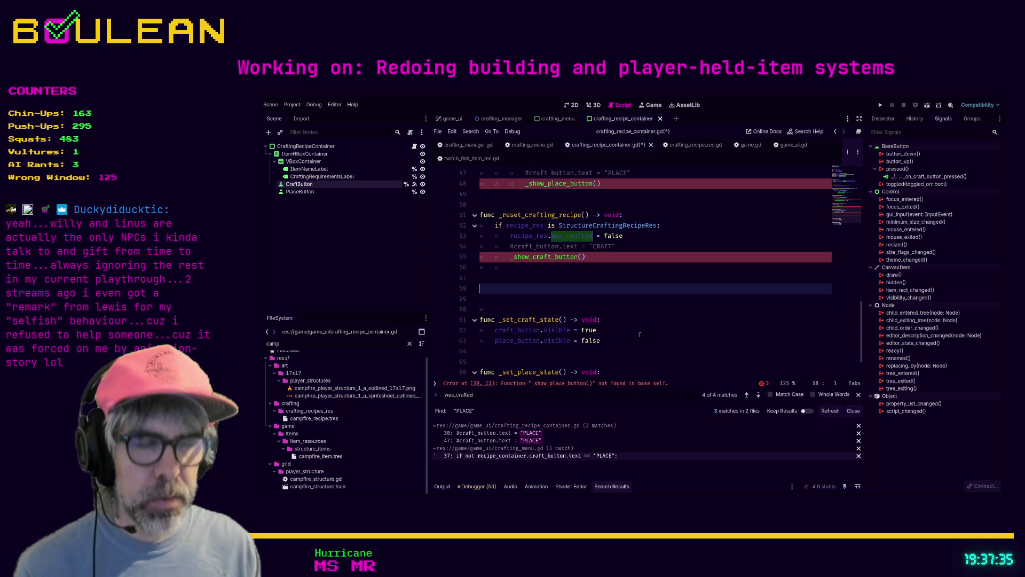
Write a func _set_container_state() -> void header above _set_craft_state, then scroll toward the top.
text(func _s)
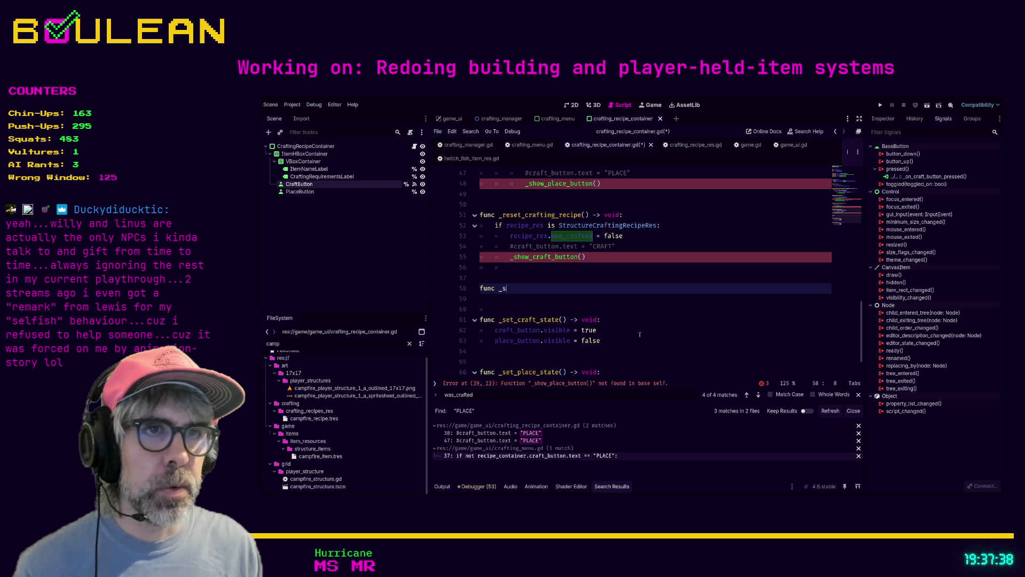
text(et_container_)
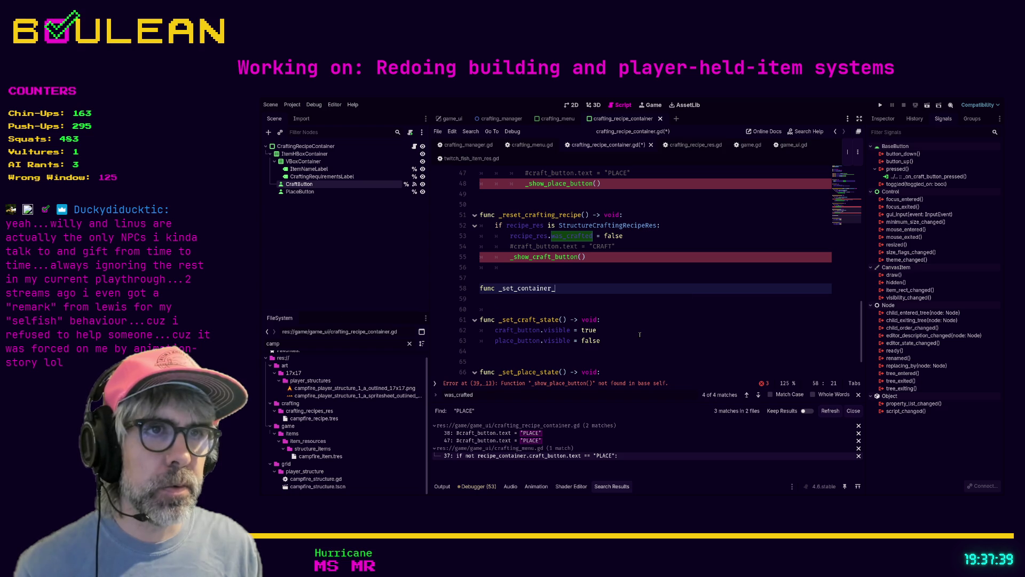
text(state() -> void:)
key(Return)
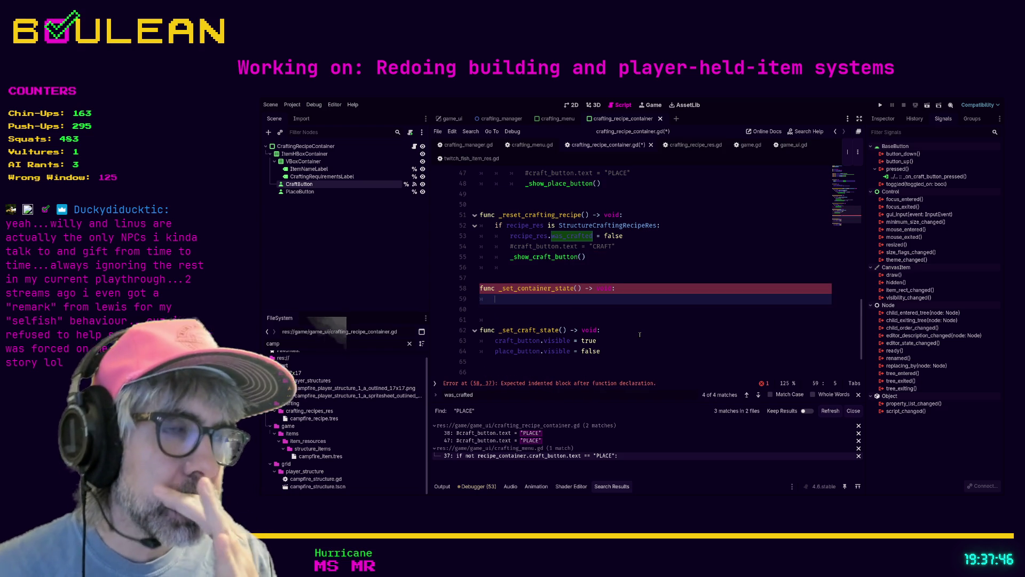
key(Up)
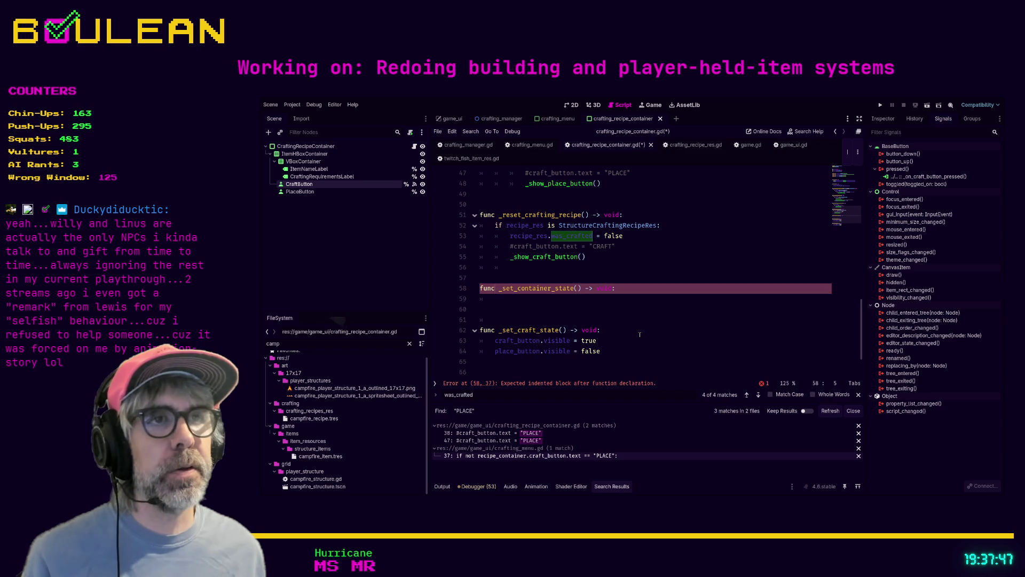
scroll(641, 334, up, 12)
scroll(641, 335, up, 1)
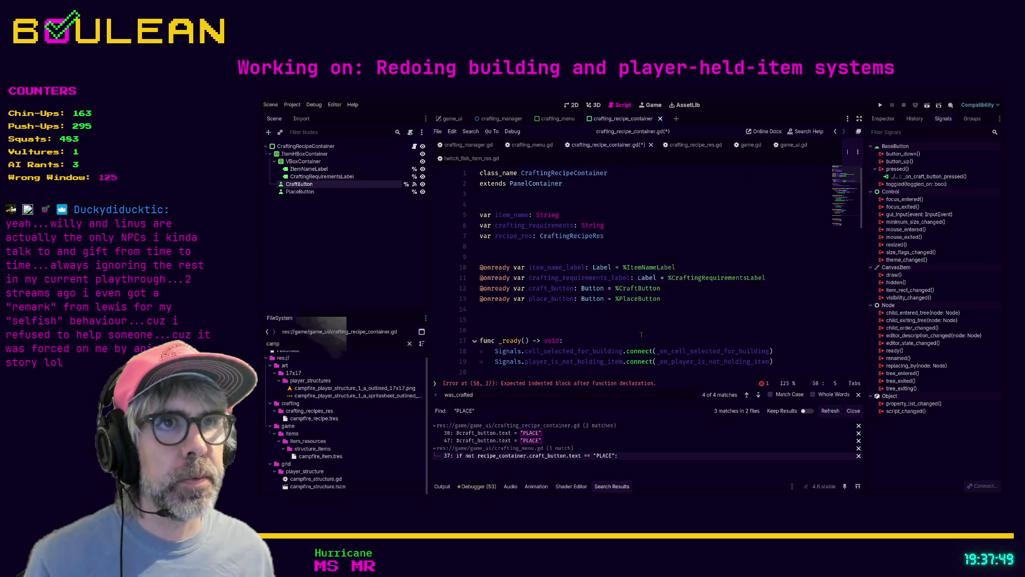
Declare enum States { CRAFT, PLACE, } below the extends line.
click(505, 204)
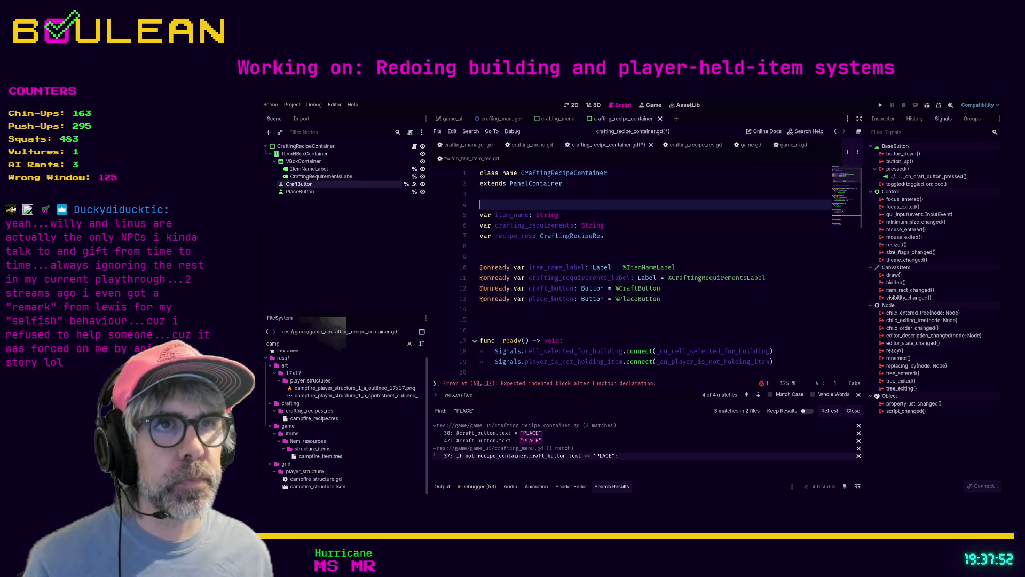
key(Return)
key(Return)
key(Up)
key(Up)
text(enu)
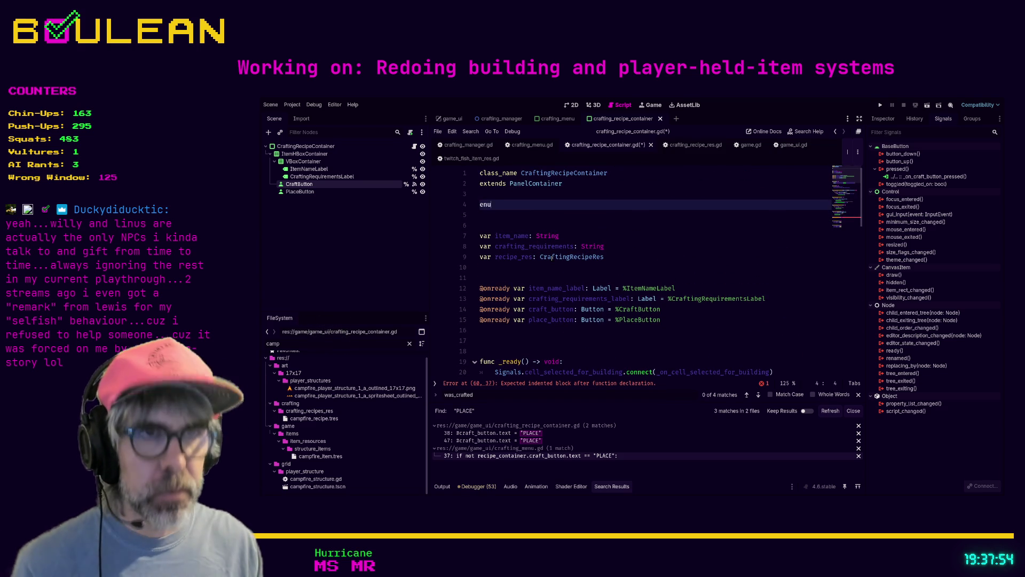
text(m States)
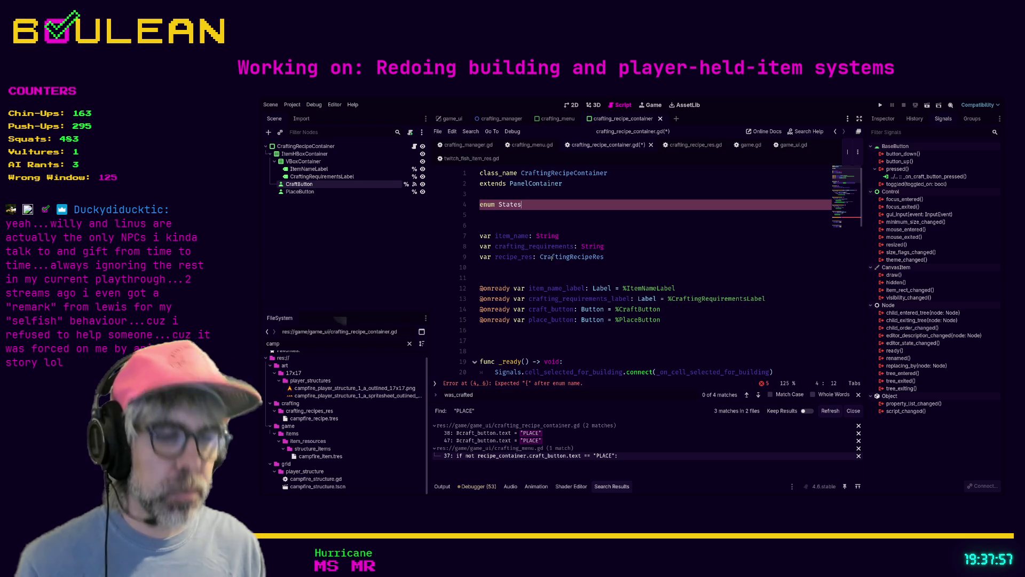
text( {)
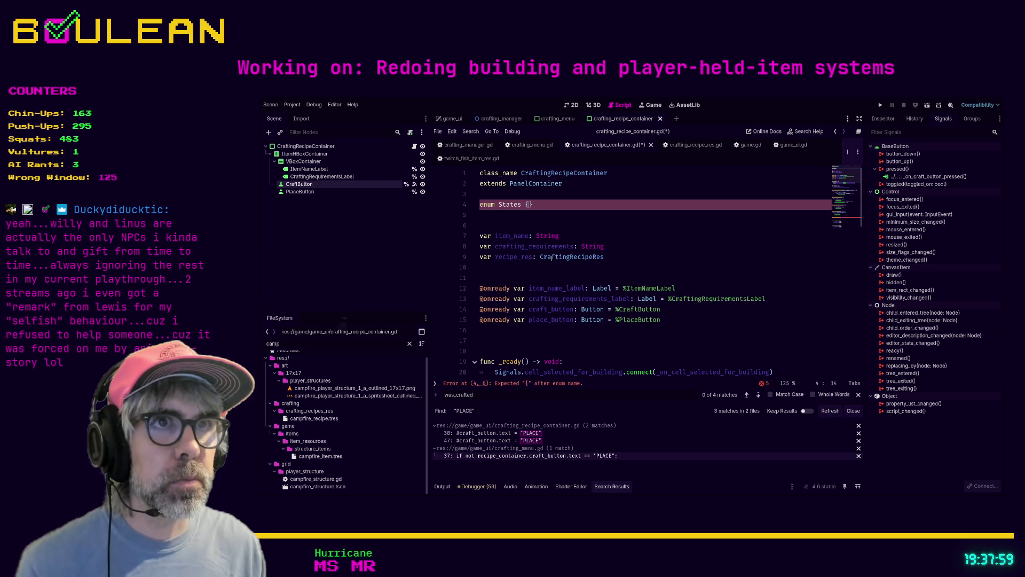
key(Return)
text(CRAFT,)
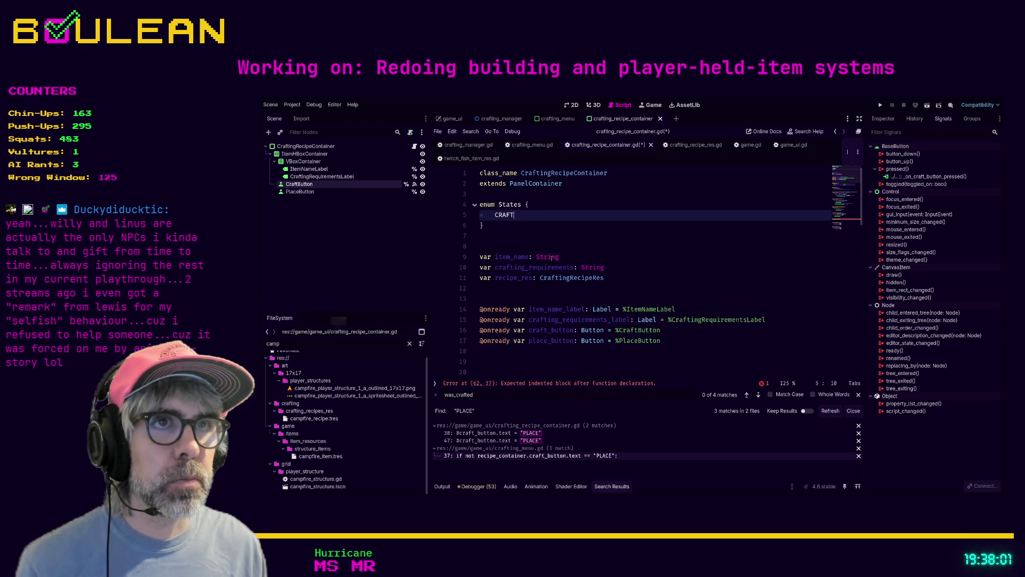
key(Return)
text(PLACE,)
click(531, 298)
scroll(532, 299, down, 2)
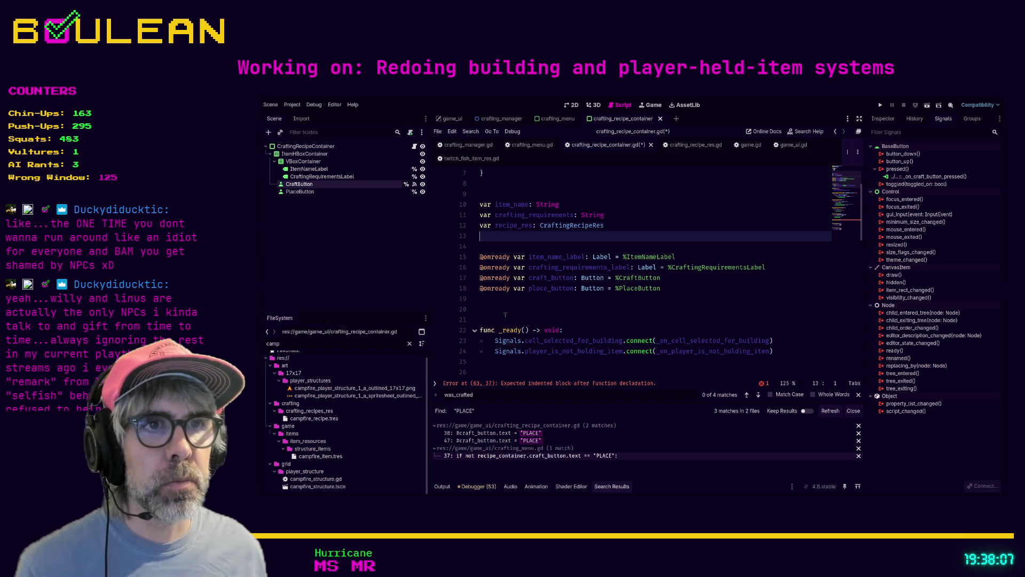
click(534, 310)
text(var )
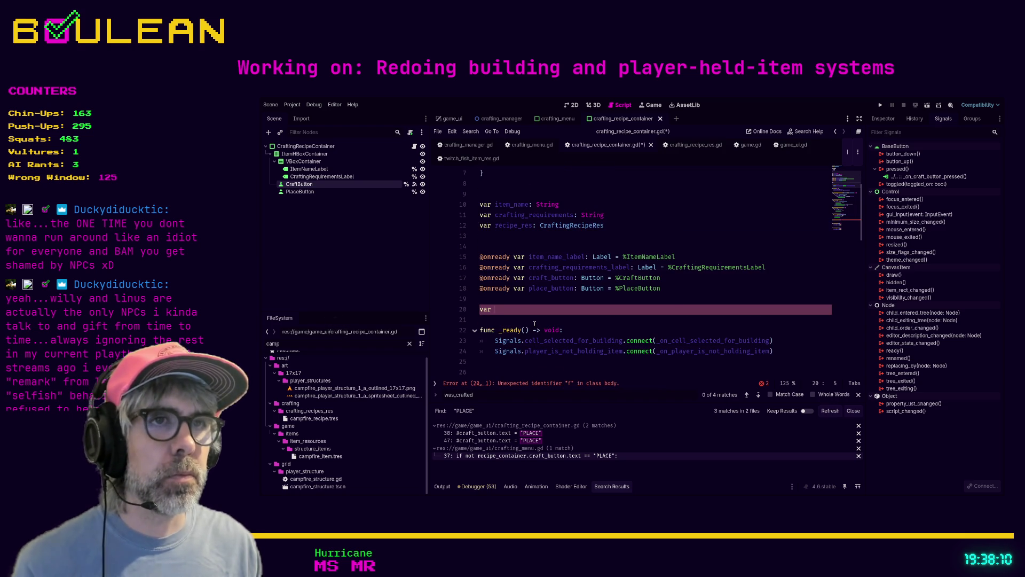
text(state = )
text(Con)
key(BackSpace)
key(BackSpace)
key(BackSpace)
text(Sta)
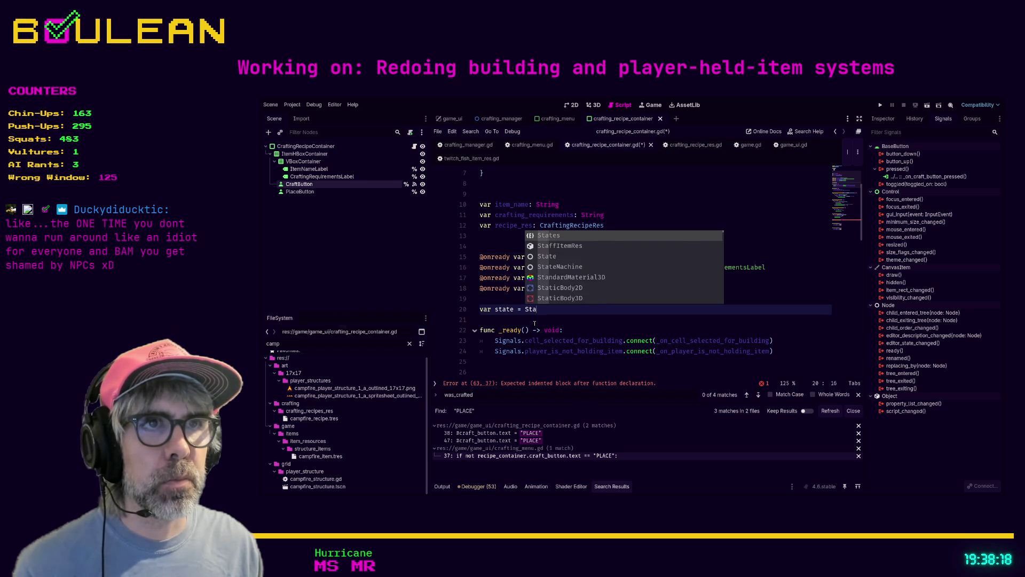
text(tes.)
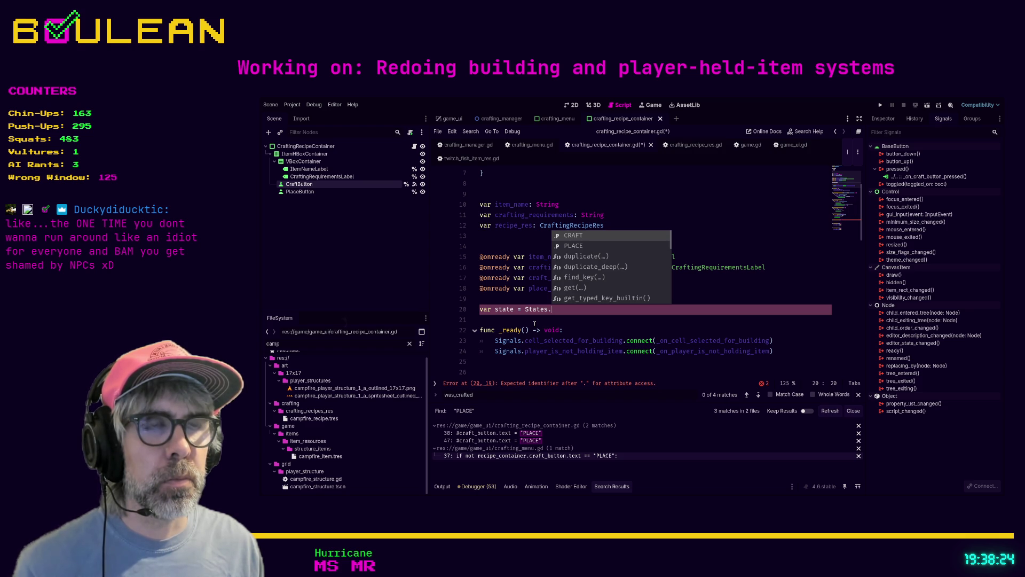
key(Return)
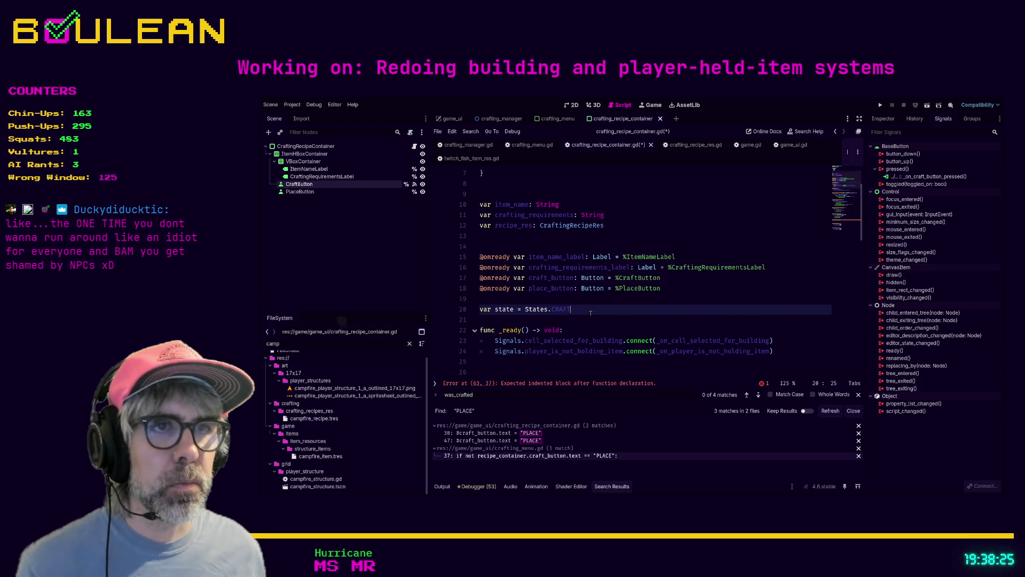
scroll(591, 312, down, 9)
scroll(590, 312, down, 3)
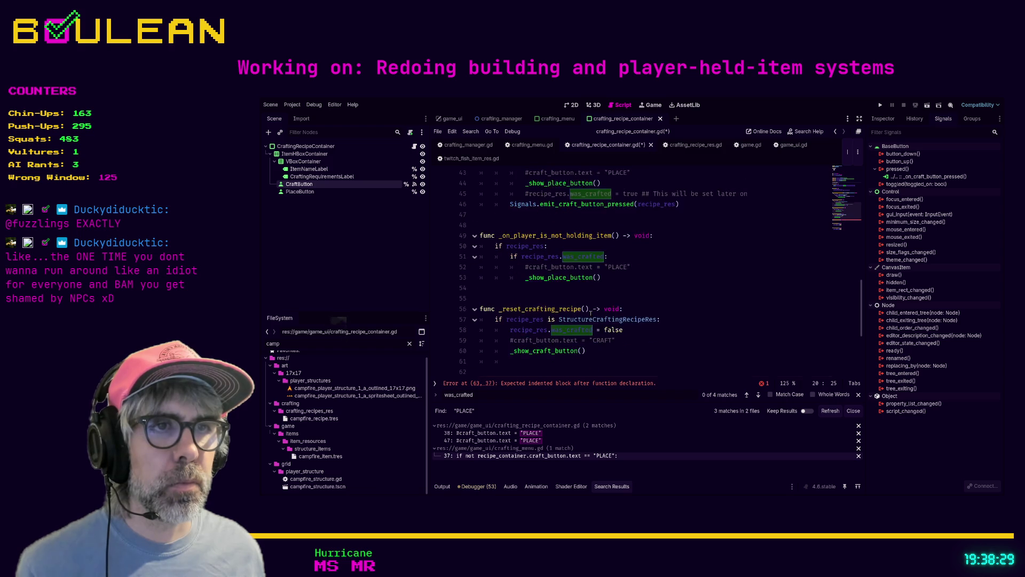
Give _set_container_state a state parameter and a pass body.
scroll(591, 313, down, 1)
click(578, 351)
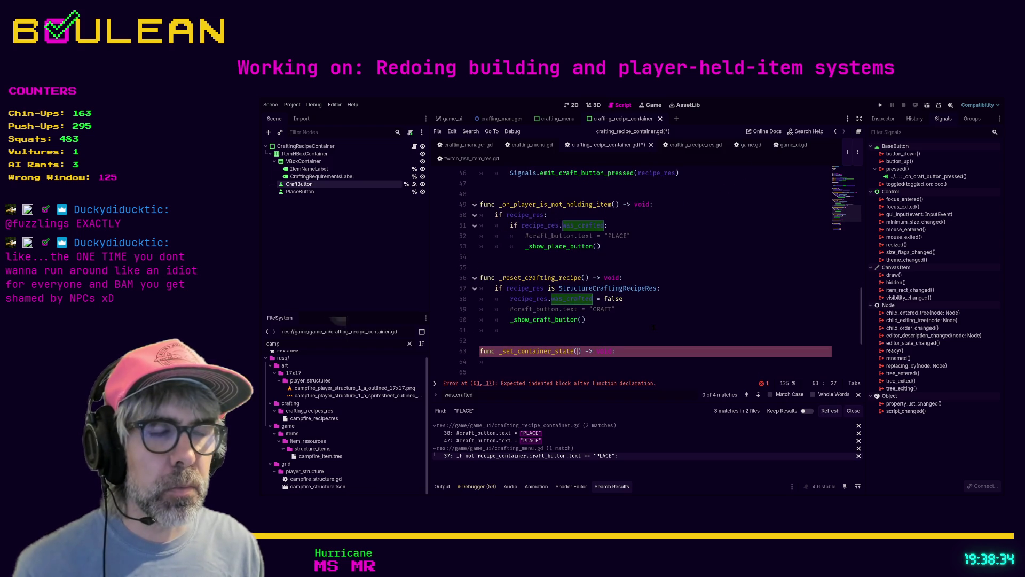
text(state: int)
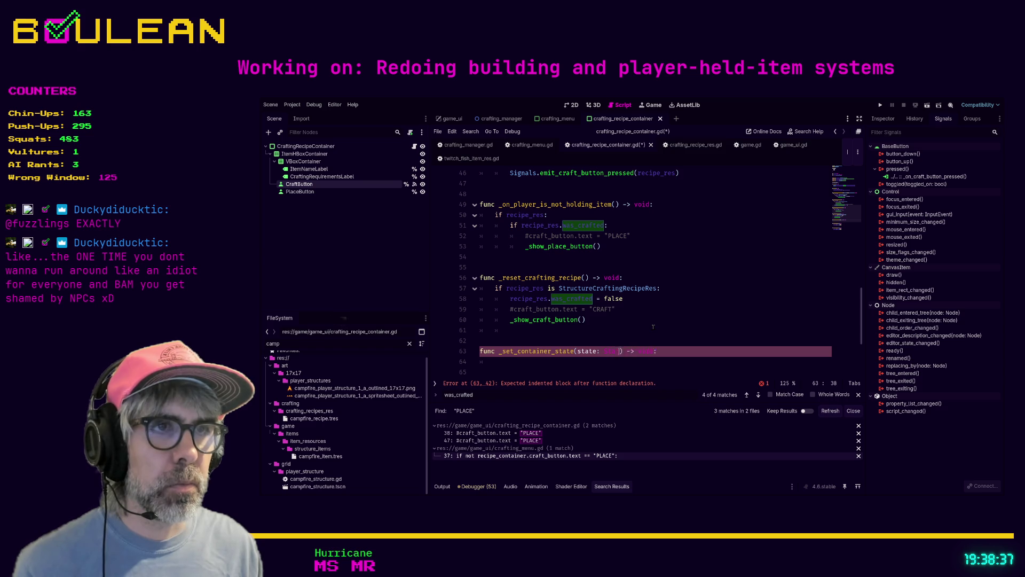
text(tes)
click(644, 358)
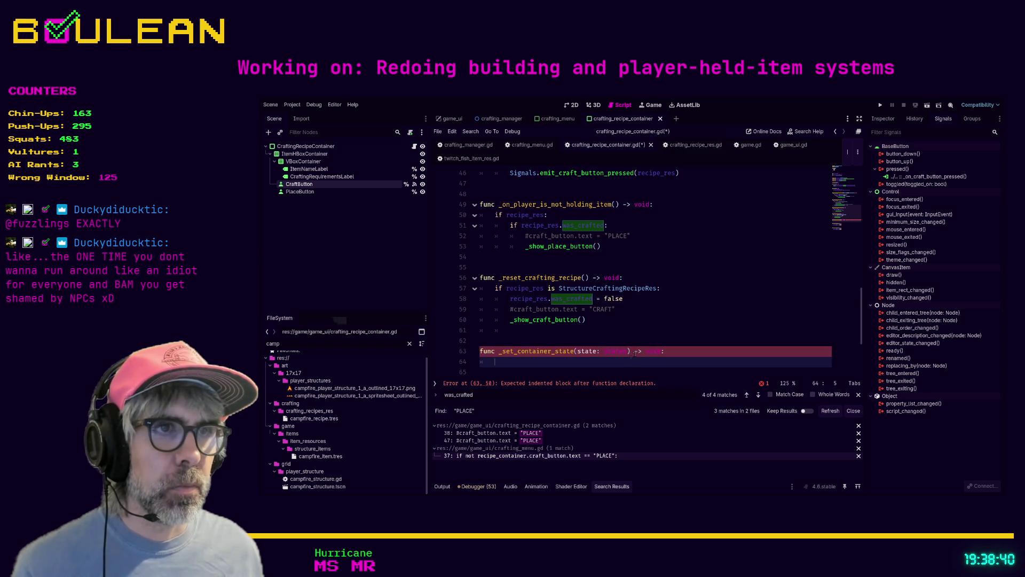
scroll(639, 353, down, 2)
text(pass)
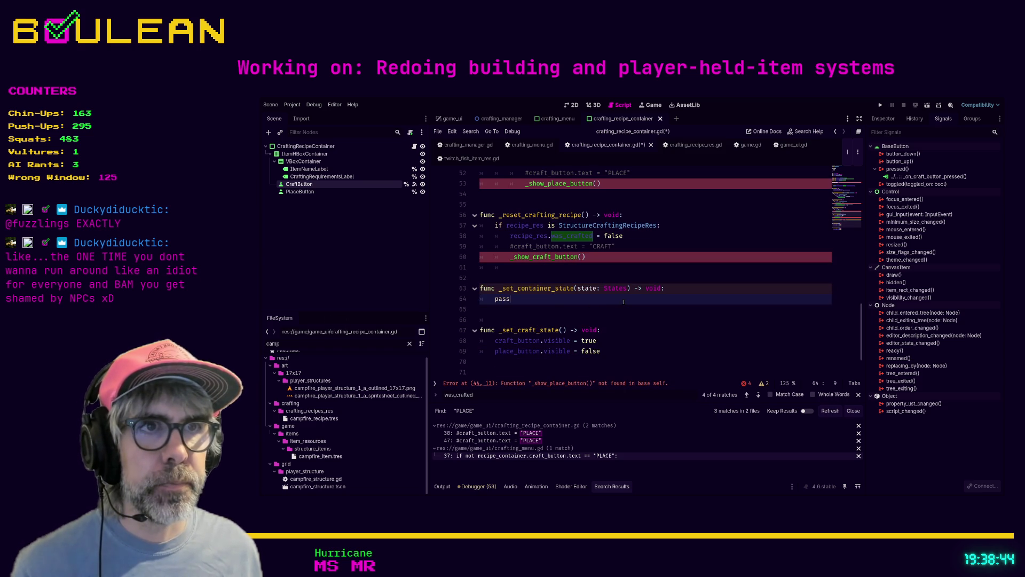
Add a _set_container_state(States.CRAFT) call after the _show_craft_button line and select it for copying.
scroll(615, 291, up, 1)
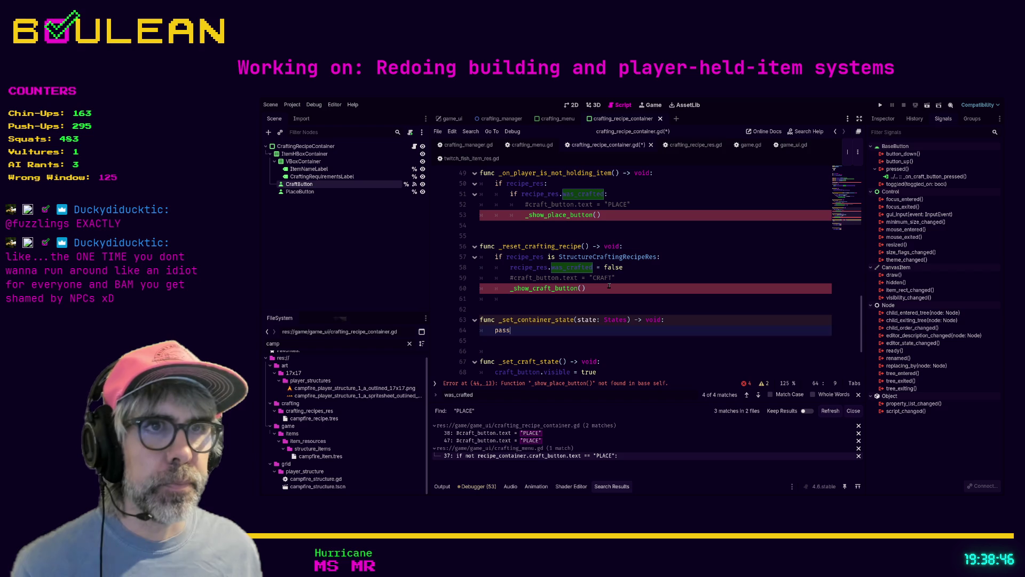
click(608, 287)
key(Return)
text(_set)
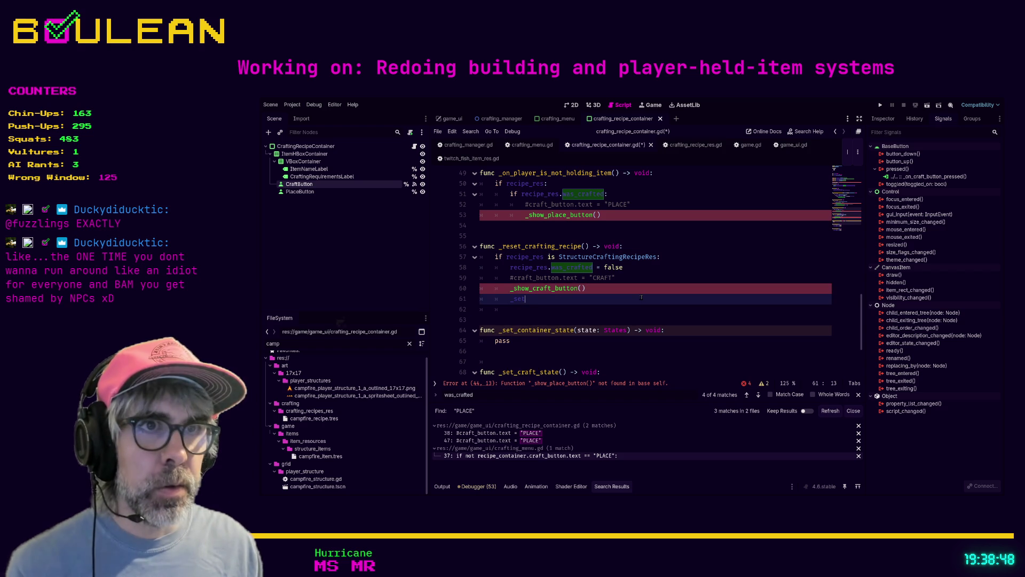
text(_container_stat)
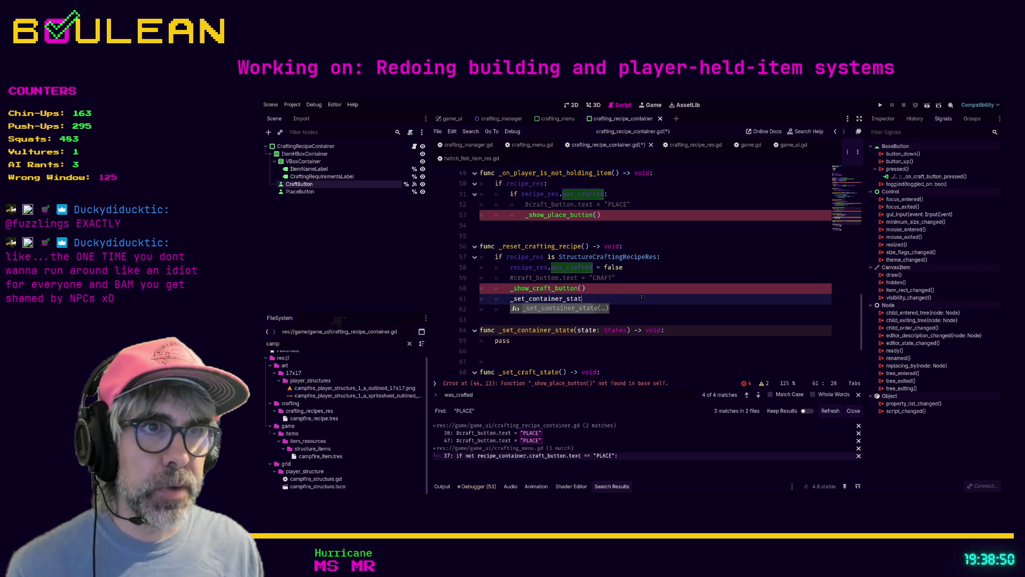
text(es(States.)
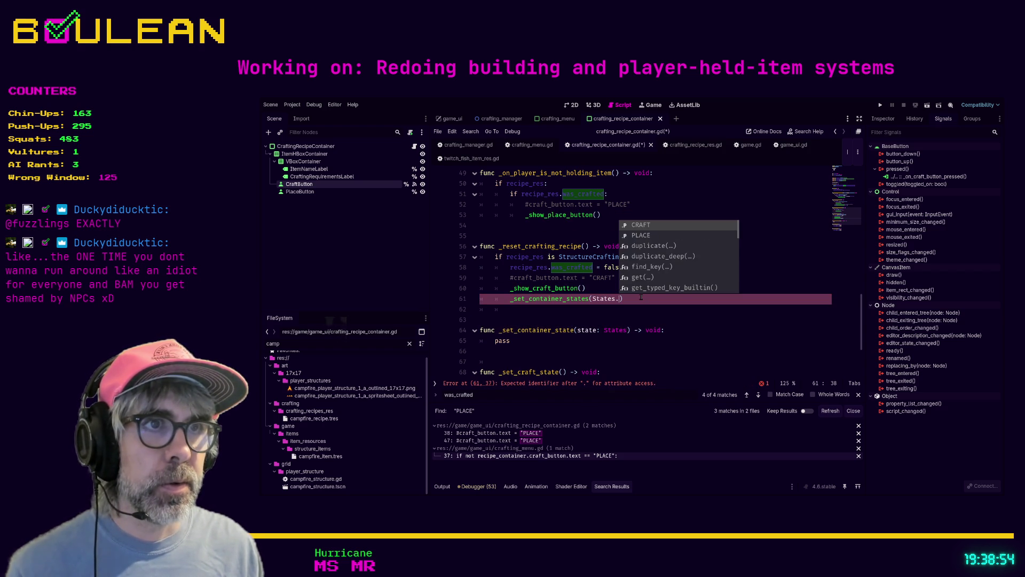
key(Return)
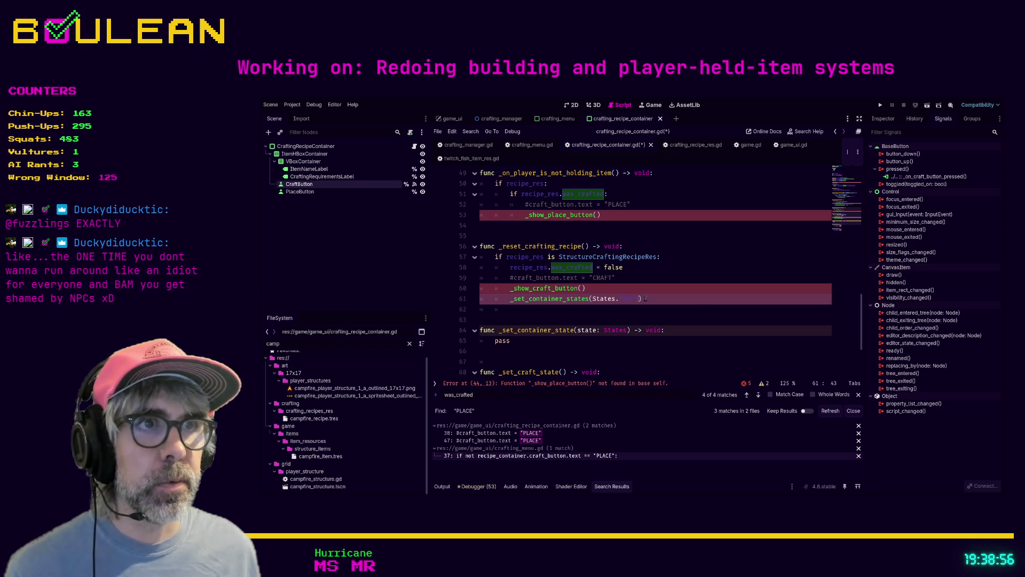
click(645, 300)
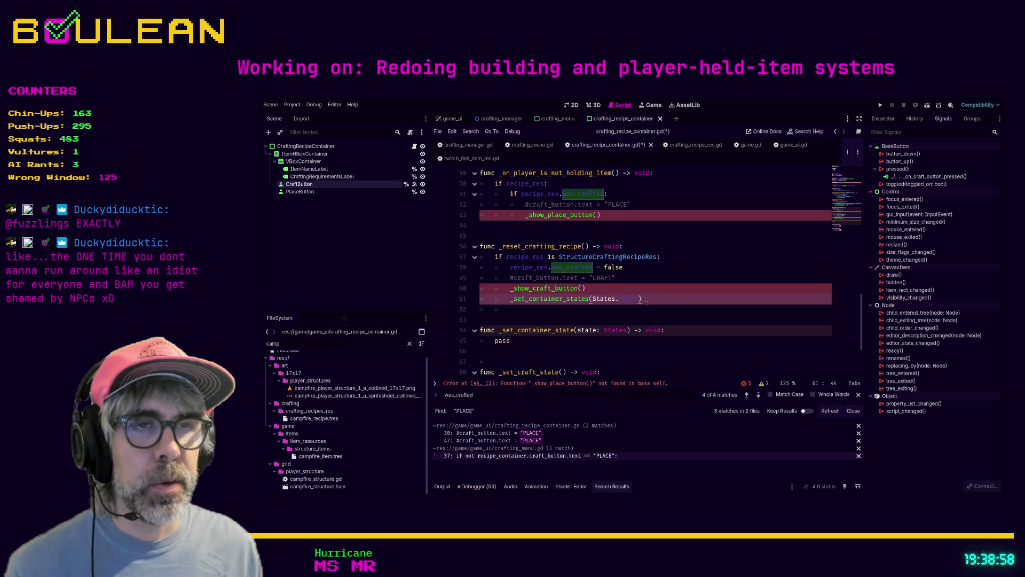
key(shift+Home)
key(ctrl+c)
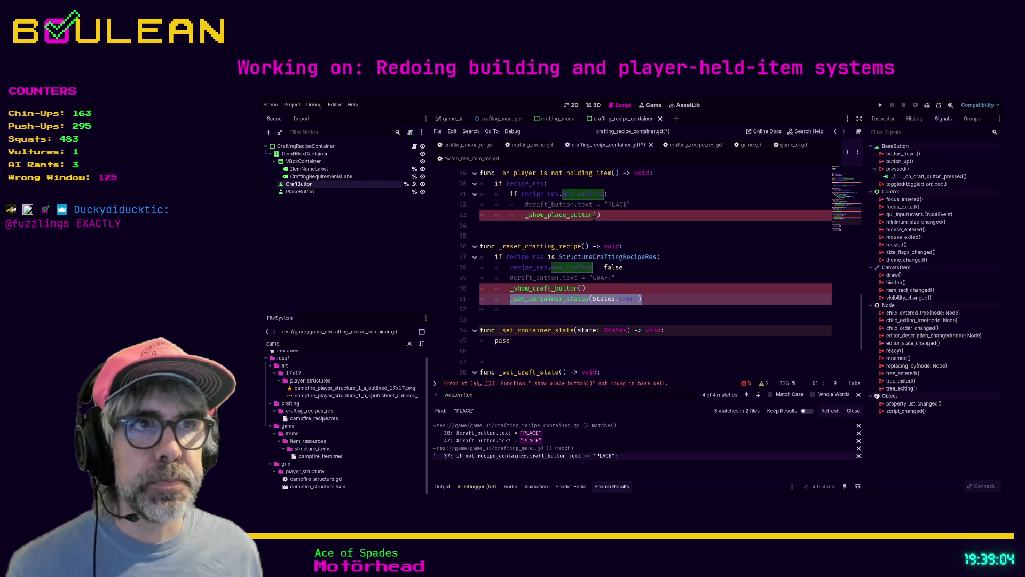
Comment out _show_place_button() and paste the set-state call below it for the PLACE state.
mouse_move(599, 215)
mouse_down()
mouse_move(513, 215)
mouse_move(525, 216)
mouse_up()
key(ctrl+k)
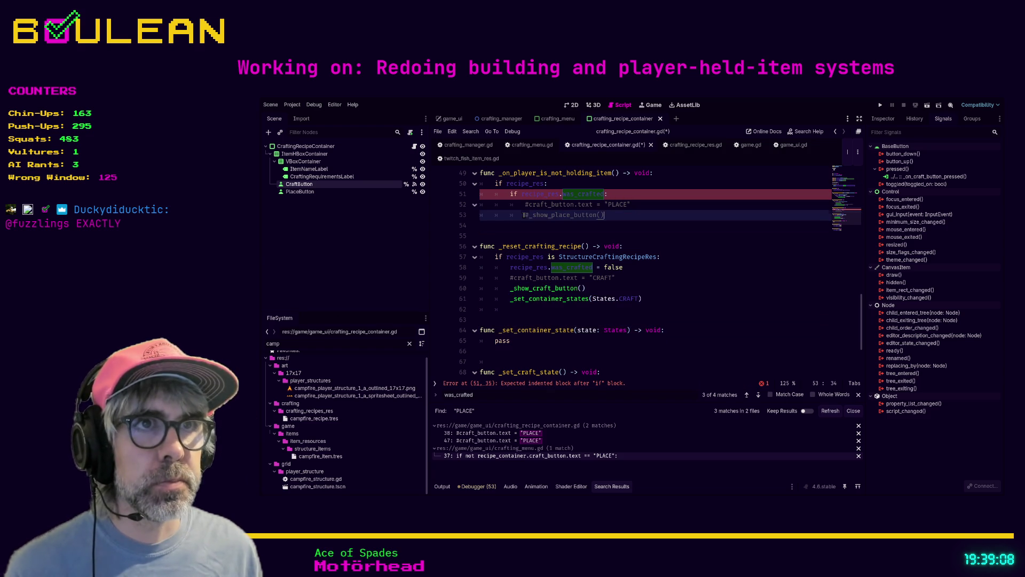
key(End)
key(Return)
key(ctrl+v)
key(BackSpace)
key(BackSpace)
key(BackSpace)
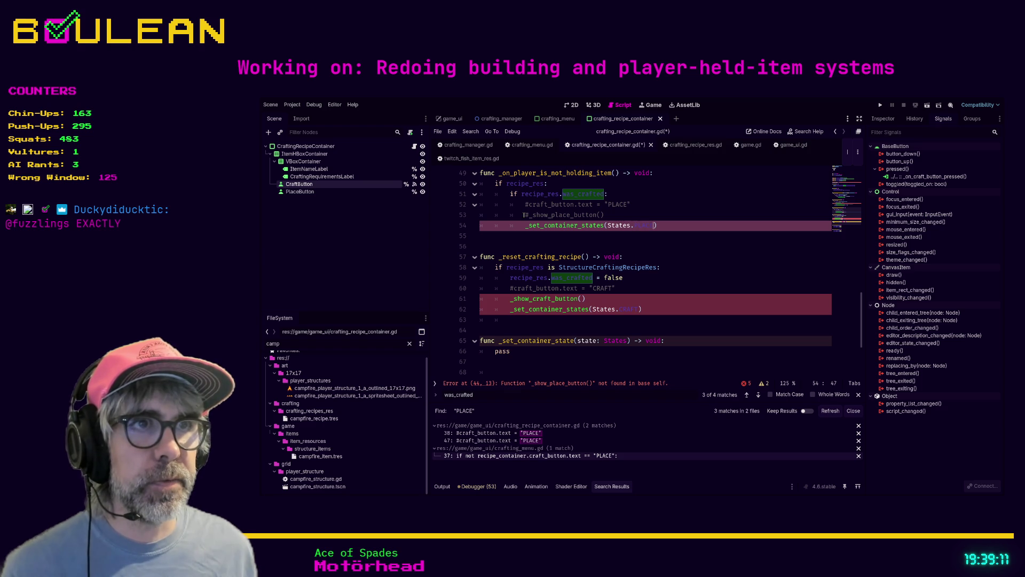
Comment out _show_craft_button(), correct both calls to _set_container_state, and save the script.
click(624, 299)
key(ctrl+k)
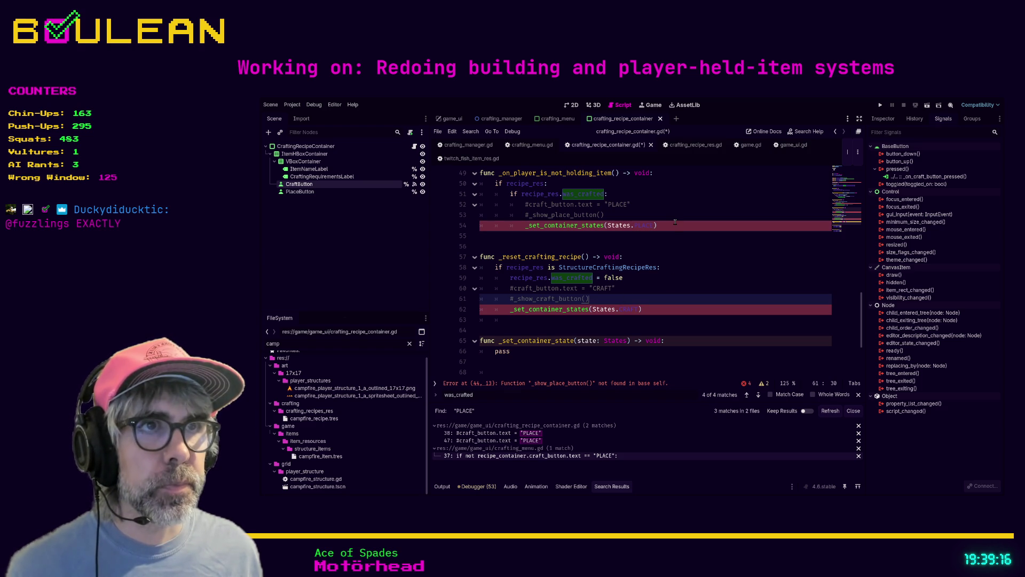
click(605, 225)
key(BackSpace)
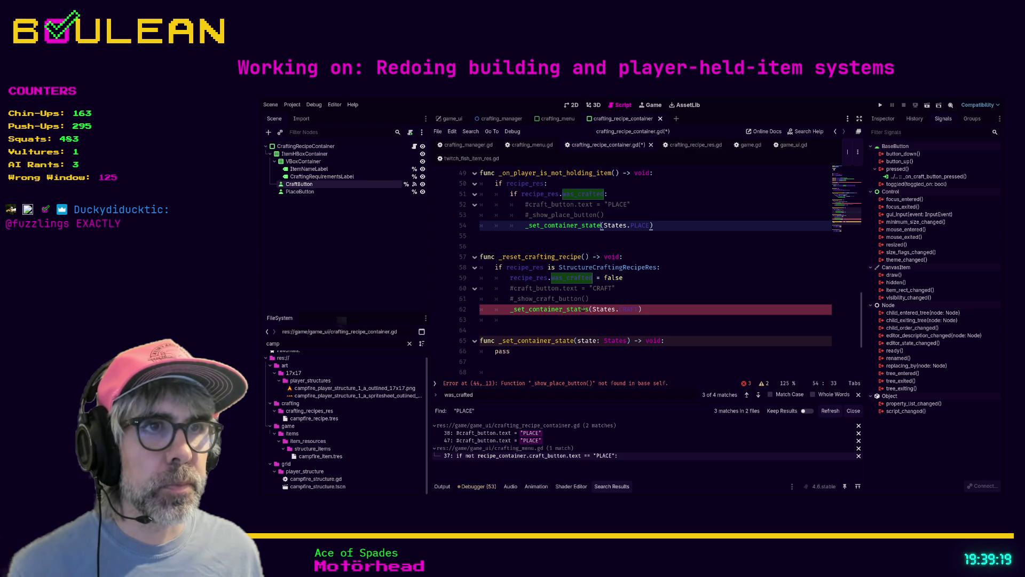
click(587, 309)
key(BackSpace)
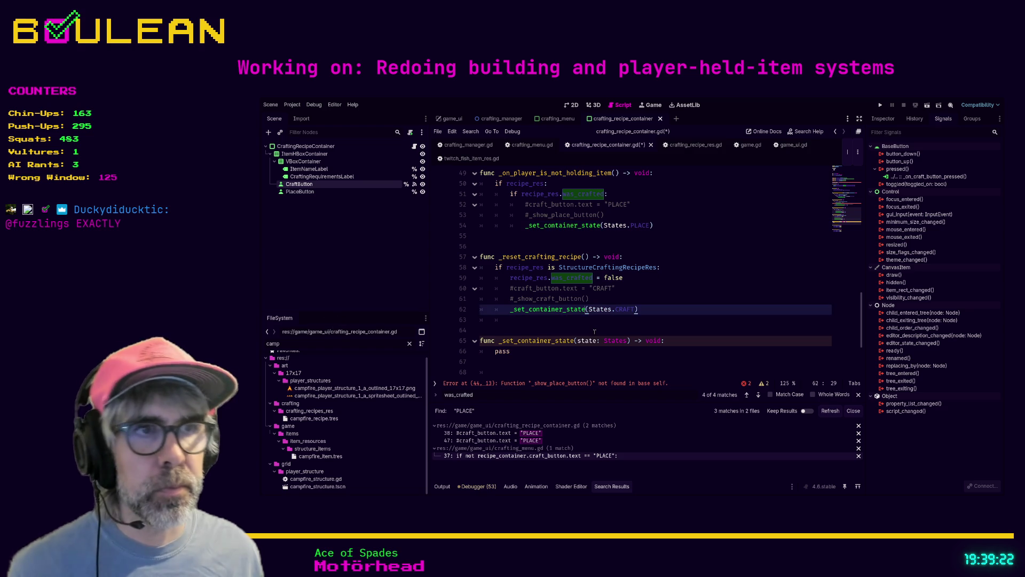
click(594, 331)
key(ctrl+s)
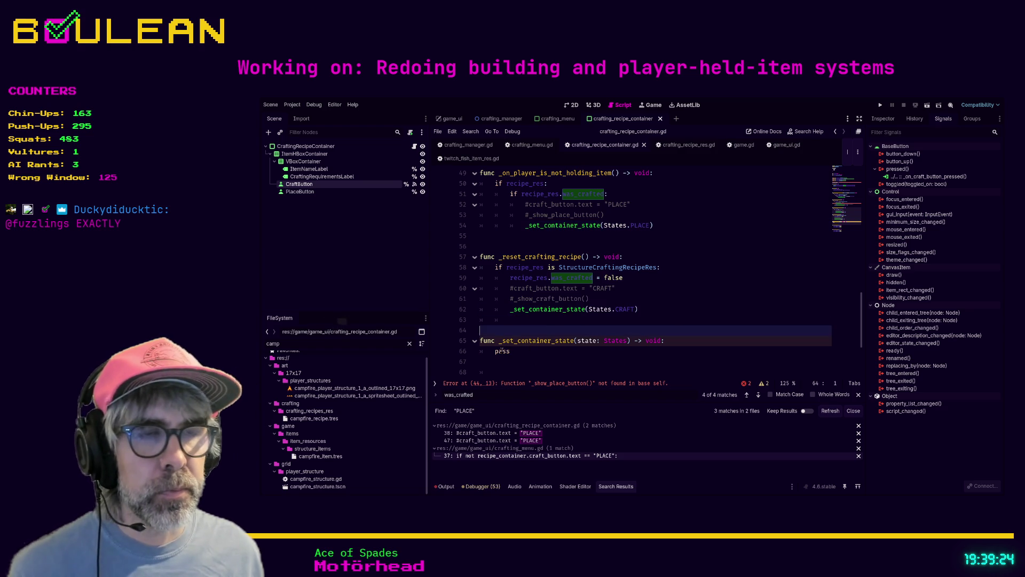
Replace pass with match state: and a States.CRAFT branch that passes.
double_click(502, 351)
text(match )
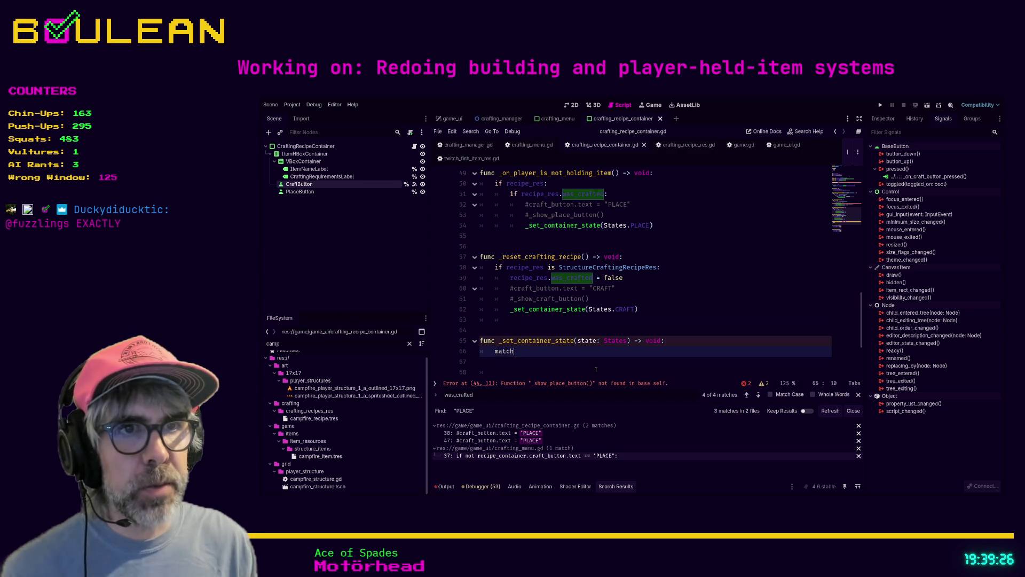
text(state:)
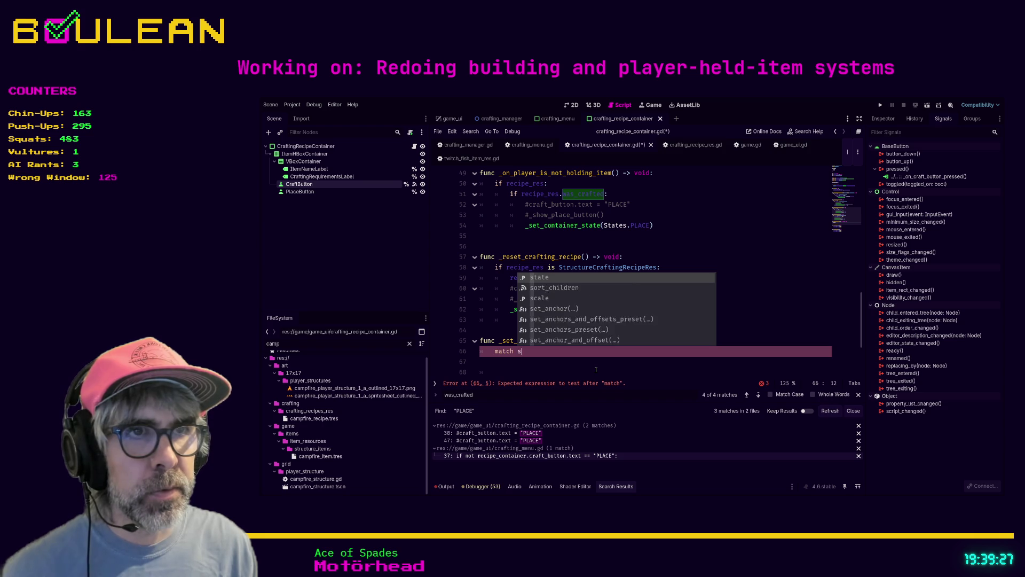
key(Return)
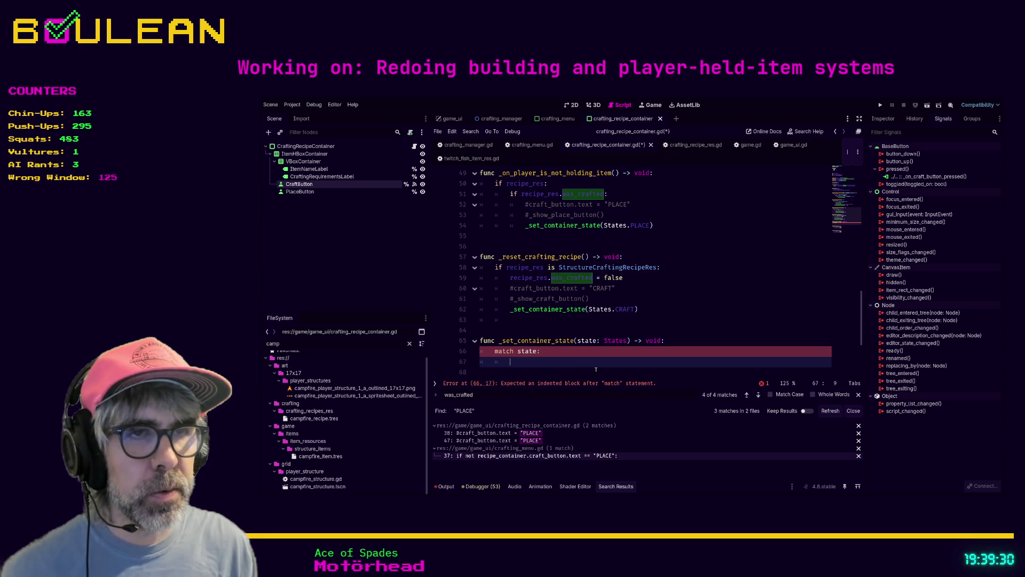
text(States.)
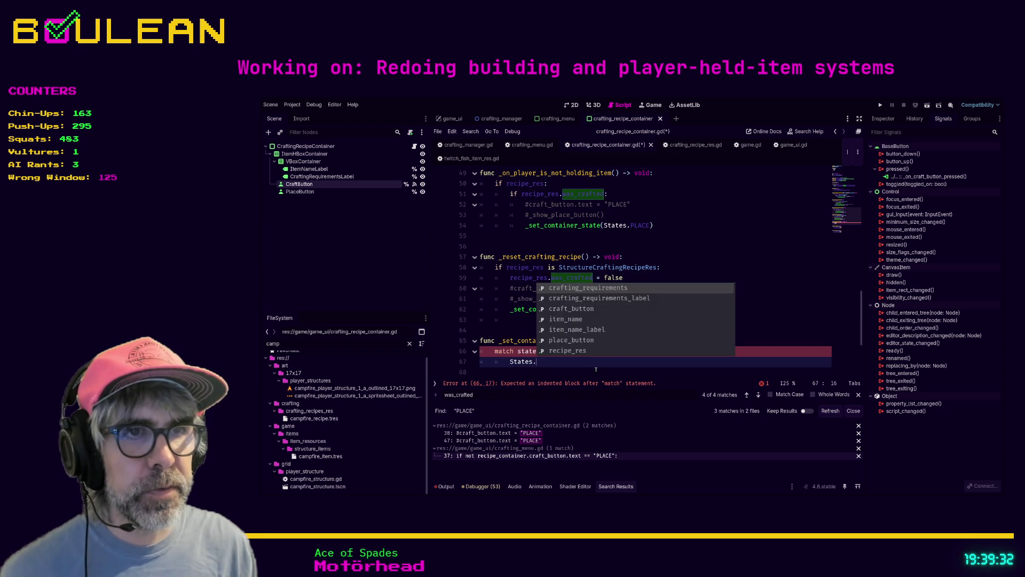
key(Return)
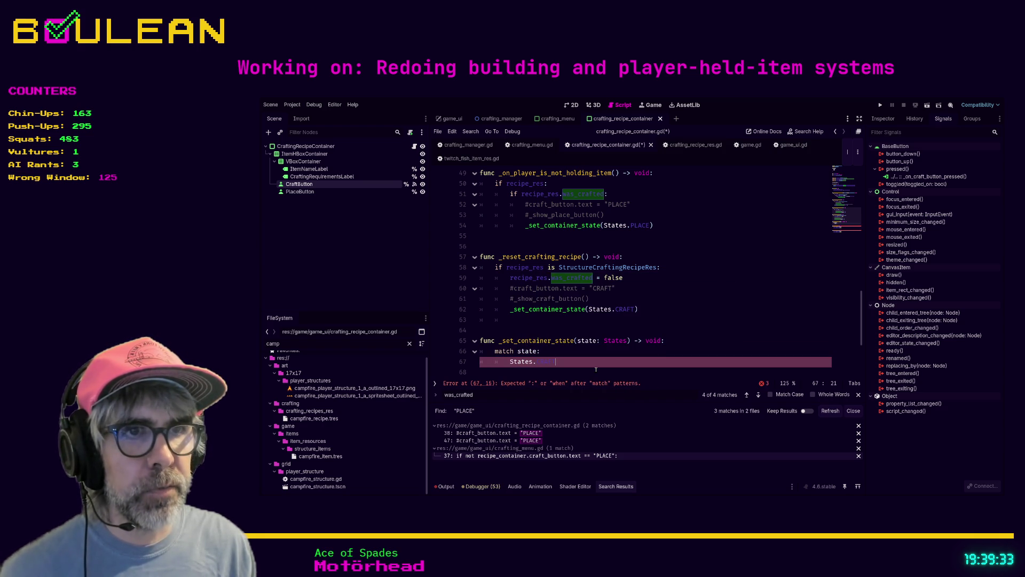
text(:)
key(Return)
text(pass)
Add a States.PLACE branch with pass to the match block.
key(Return)
text(States.)
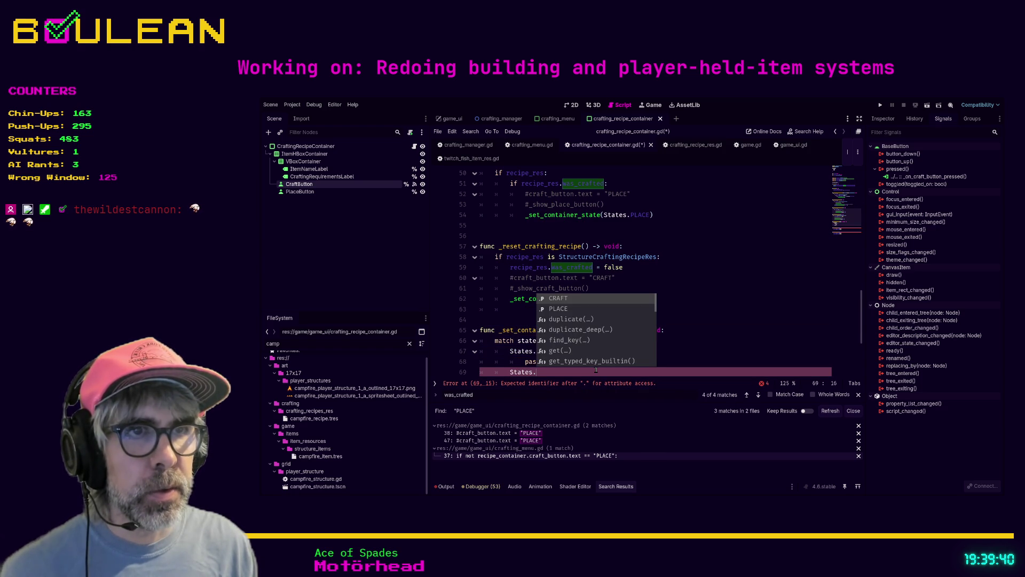
key(Down)
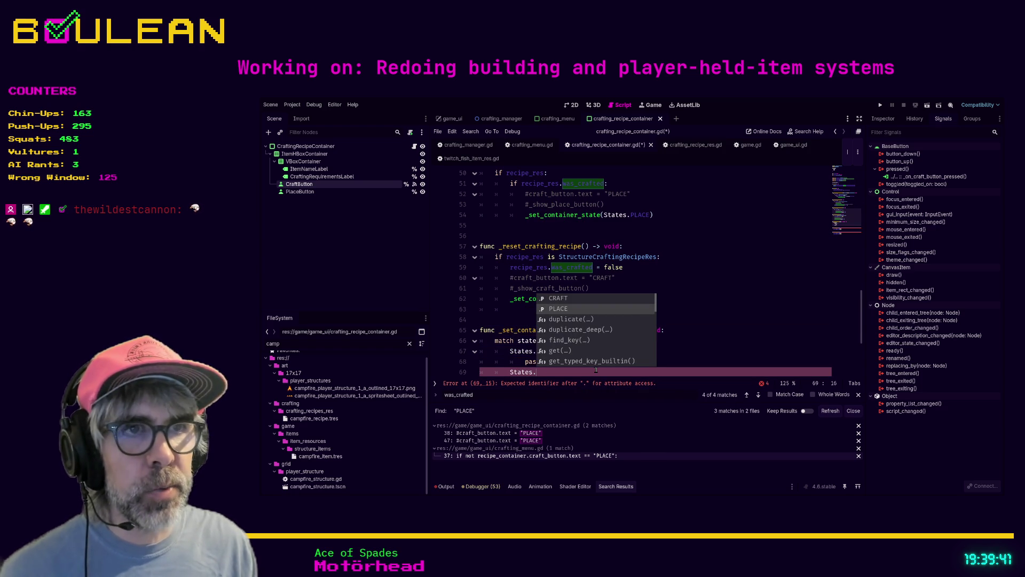
key(Return)
text(:)
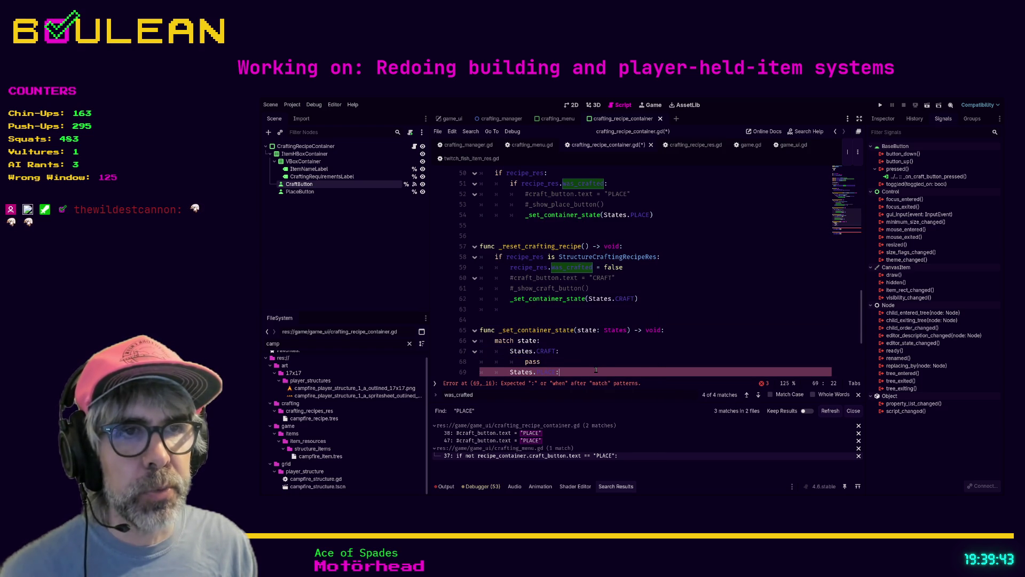
key(Return)
text(pass)
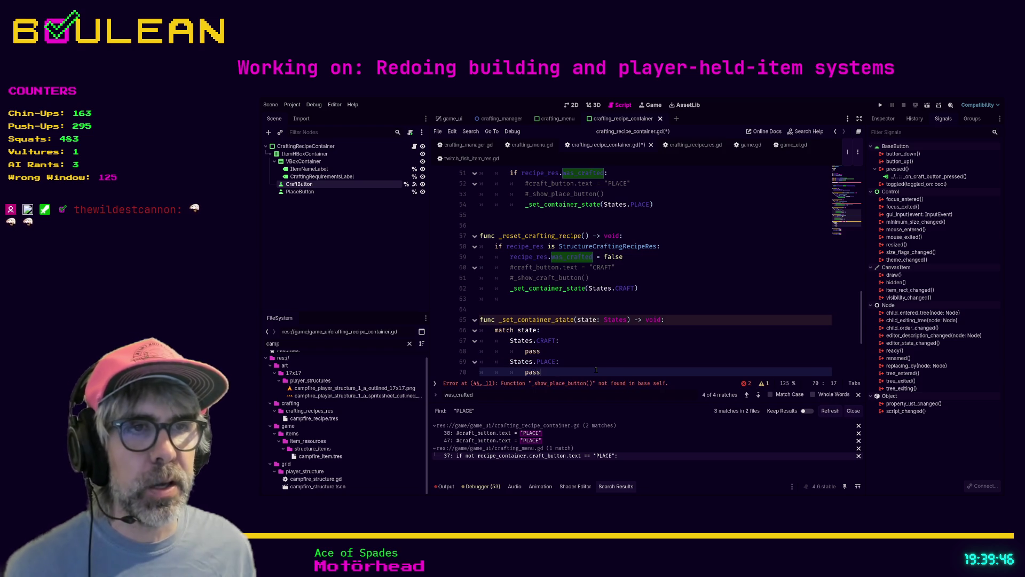
scroll(599, 365, down, 2)
click(621, 322)
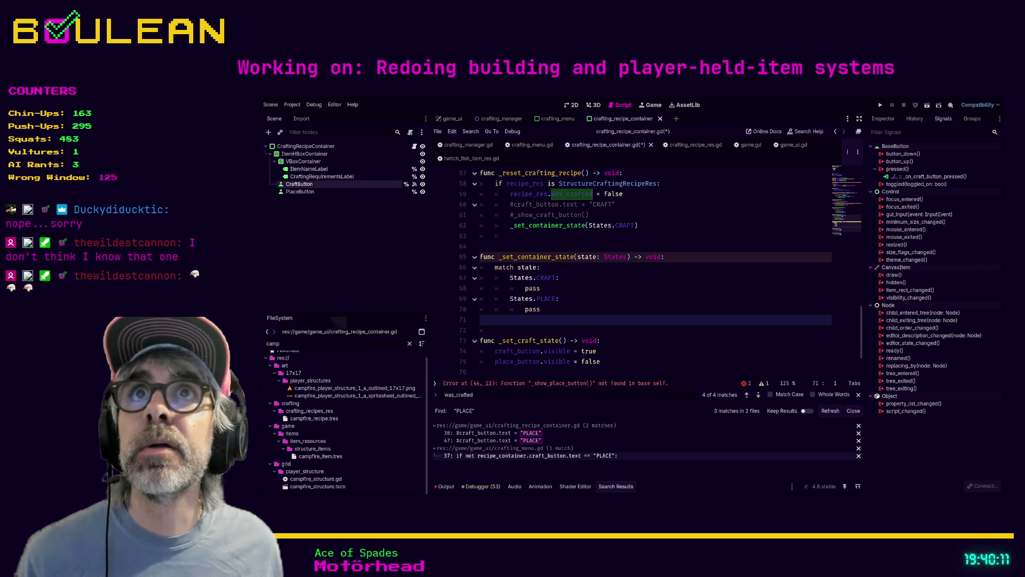
scroll(633, 267, down, 1)
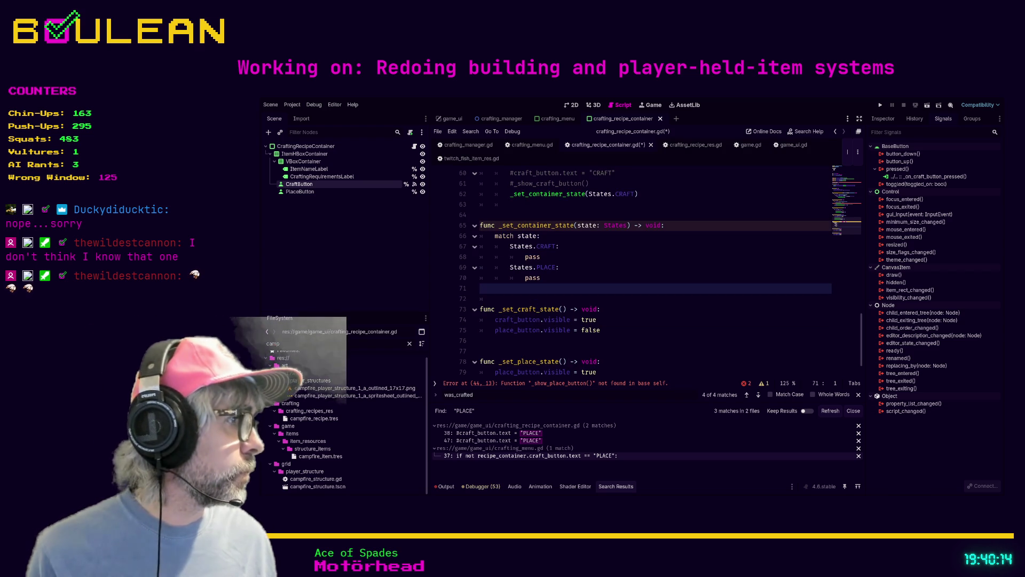
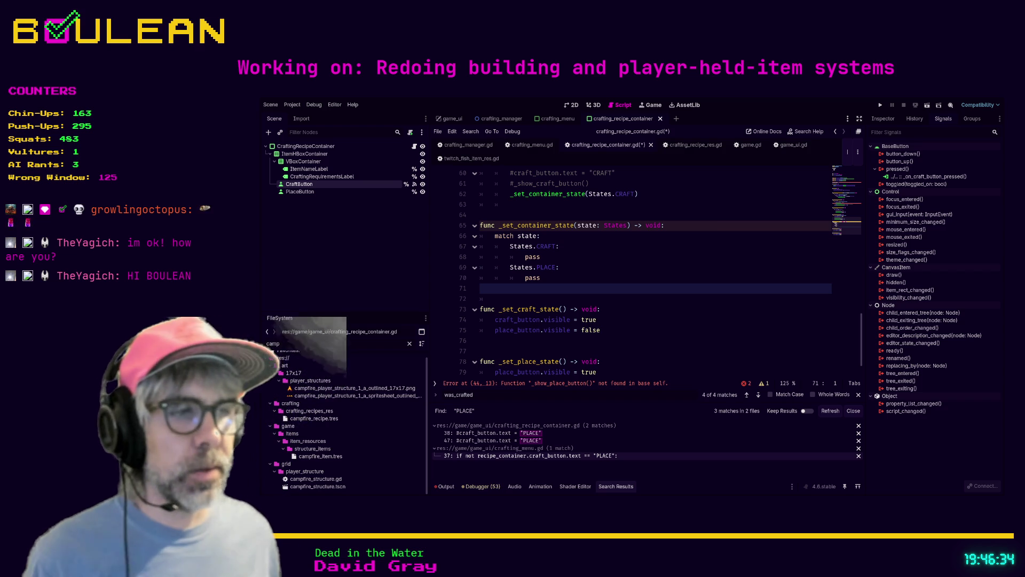
Change line 20 to `var state: States = States.CRAFT` and save crafting_recipe_container.gd.
click(705, 186)
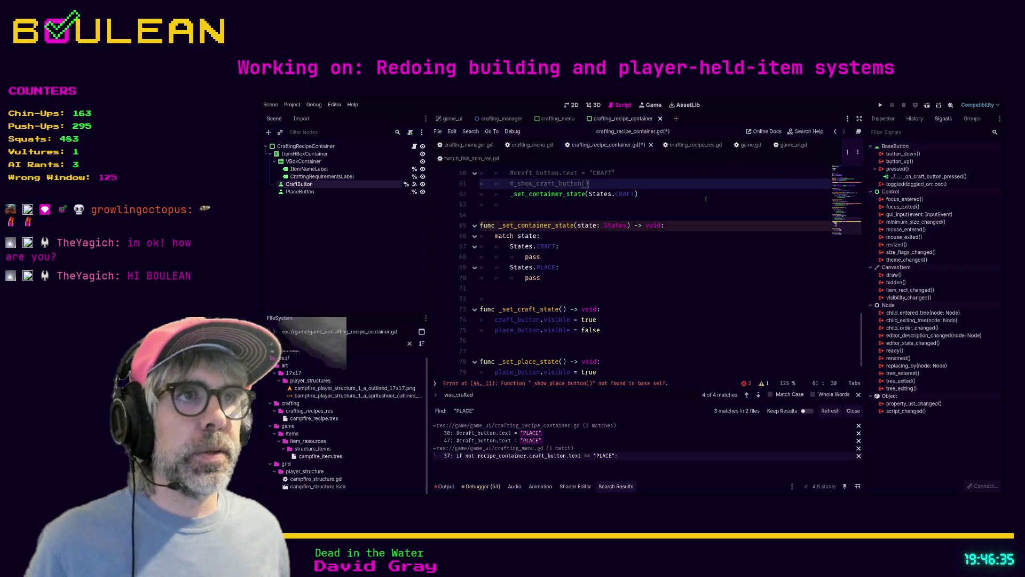
scroll(705, 187, up, 9)
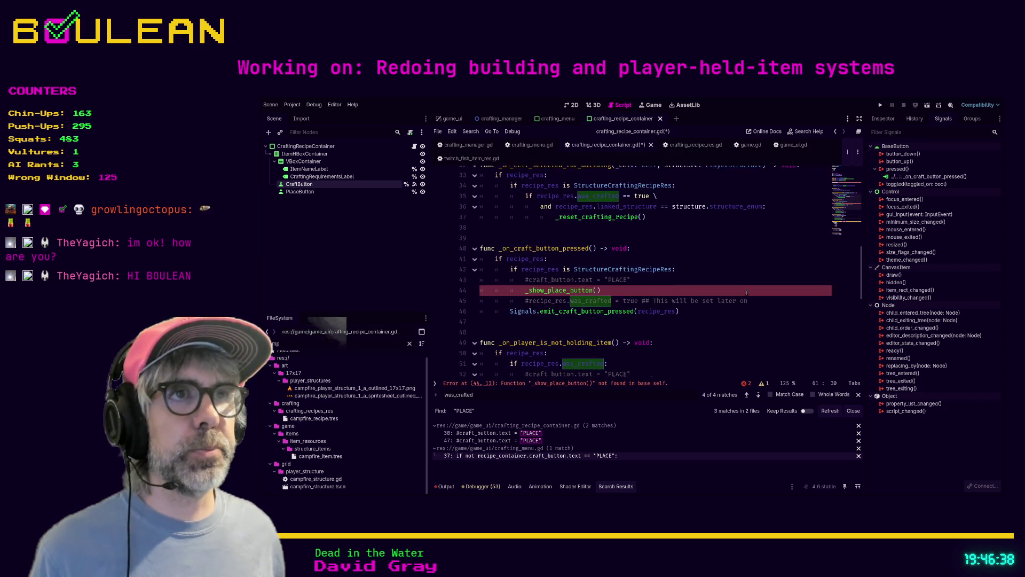
scroll(667, 290, down, 2)
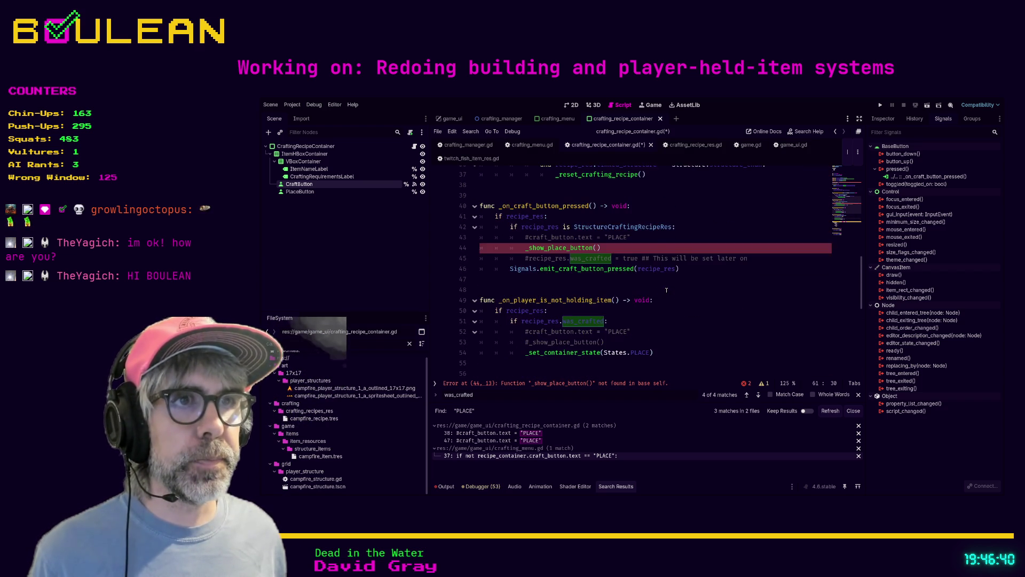
scroll(667, 290, up, 1)
click(619, 291)
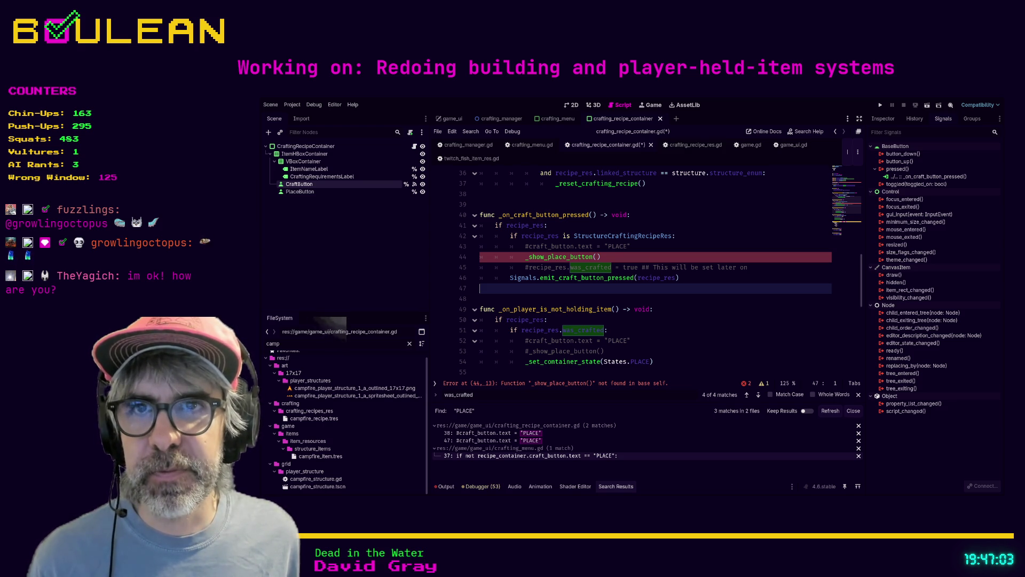
click(582, 300)
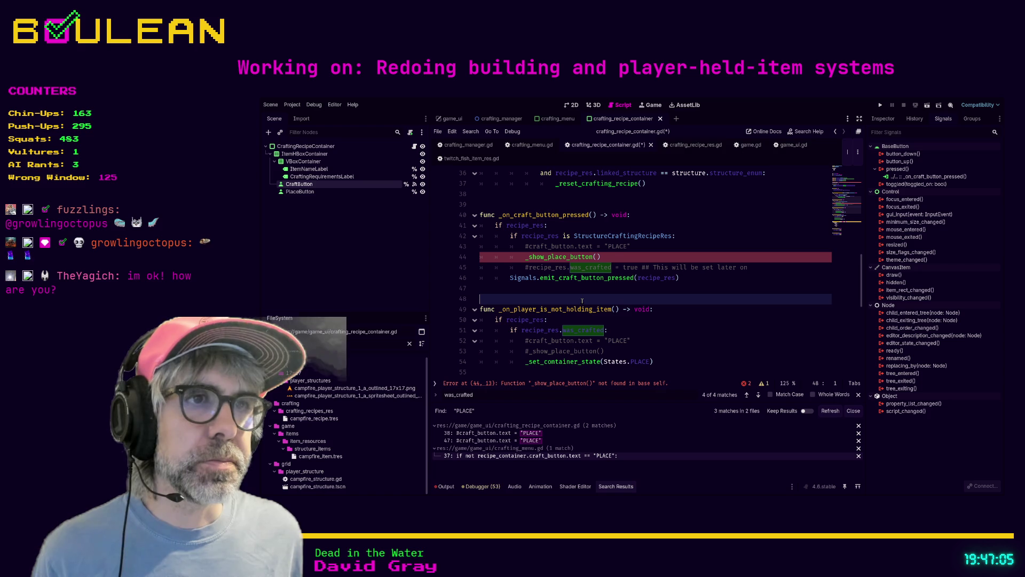
key(ctrl+z)
key(ctrl+z)
key(ctrl+z)
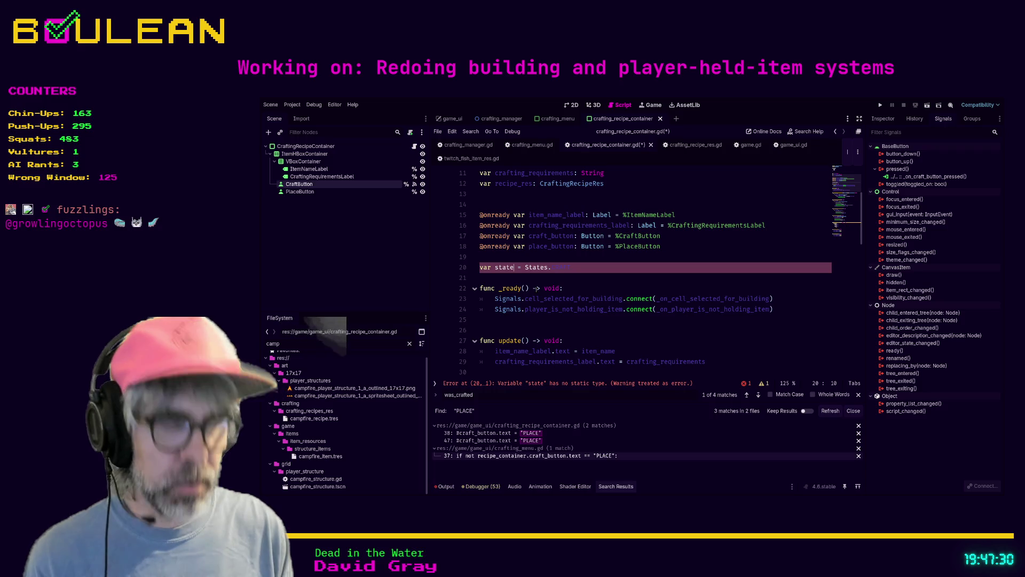
text(: States)
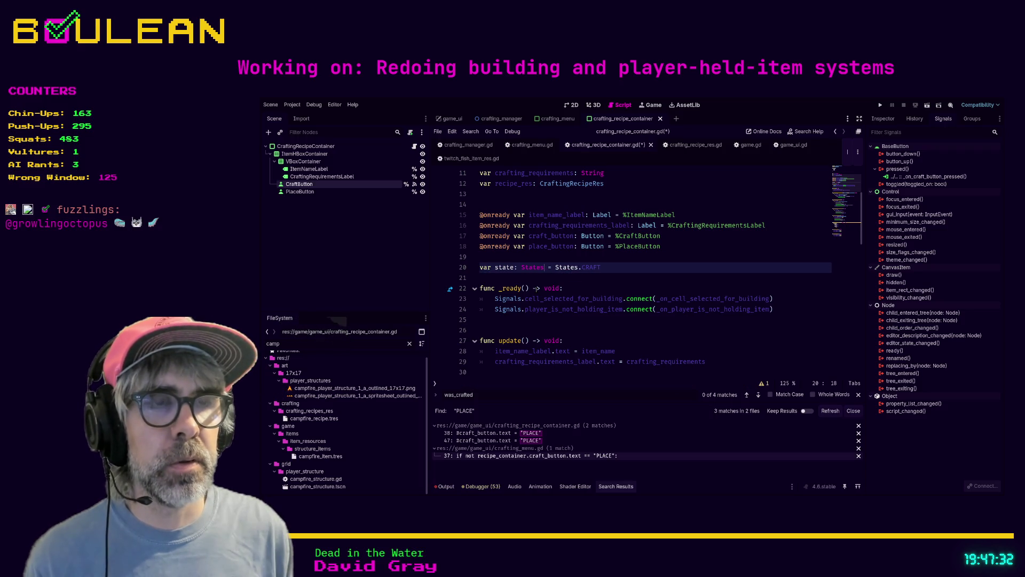
click(674, 262)
key(ctrl+s)
Glance at crafting_recipe_res.gd, then switch to the crafting_menu.gd script.
scroll(674, 263, down, 1)
scroll(674, 263, down, 10)
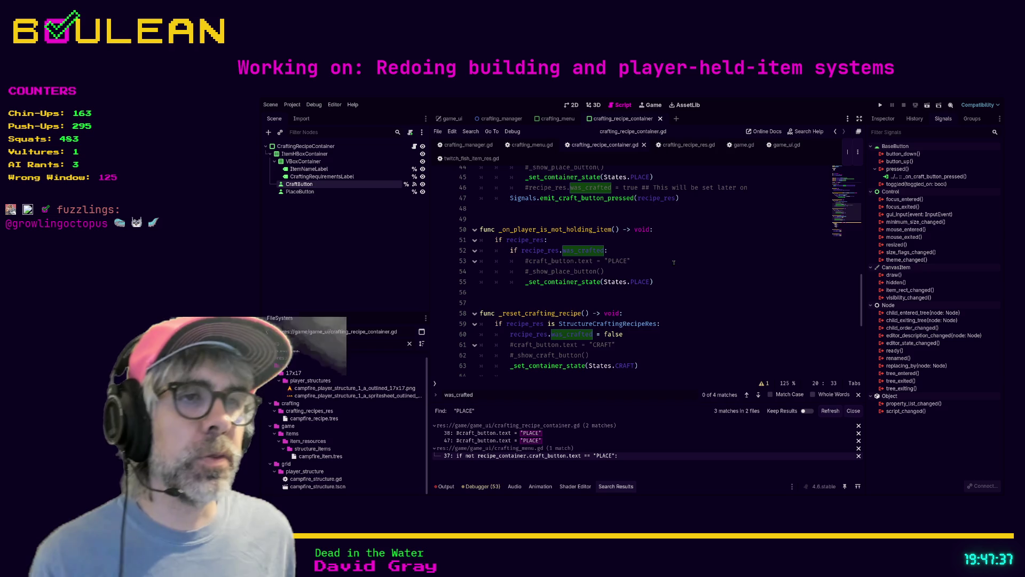
scroll(674, 263, down, 1)
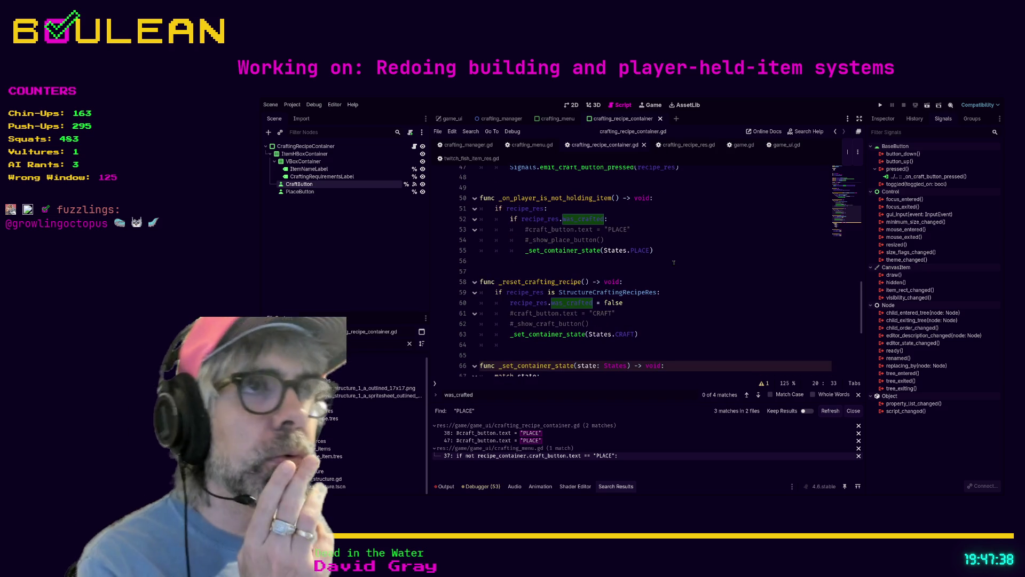
click(687, 147)
key(alt+Left)
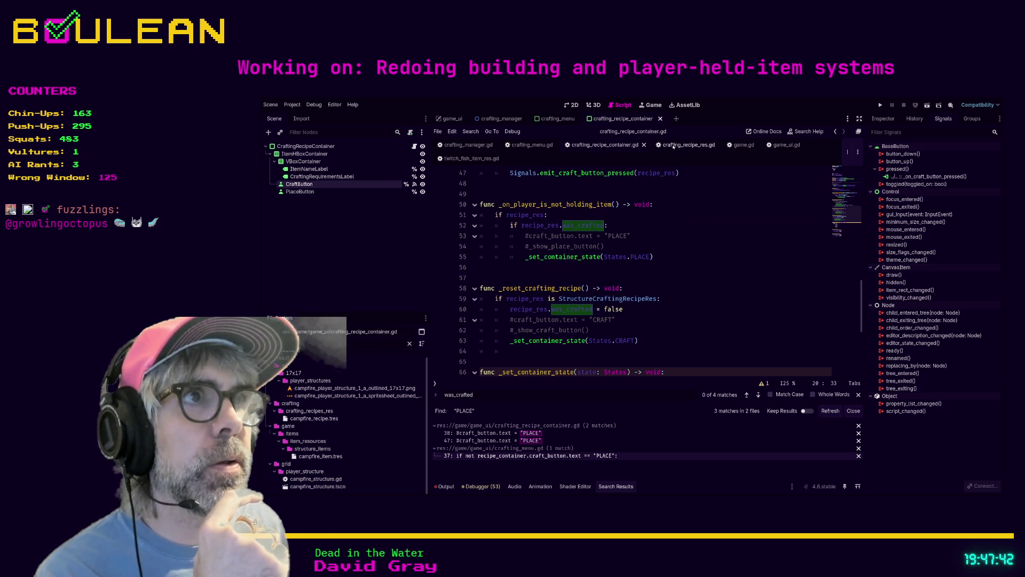
click(672, 146)
click(533, 144)
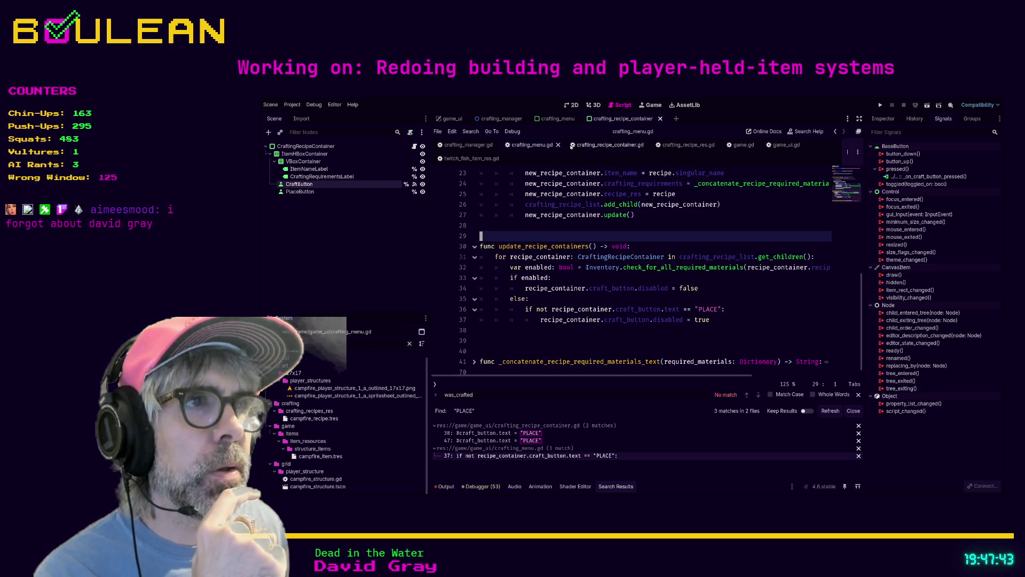
Add `if recipe_container.state == recipe_container.States.CRAFT:` below the existing disabled = true line.
click(726, 308)
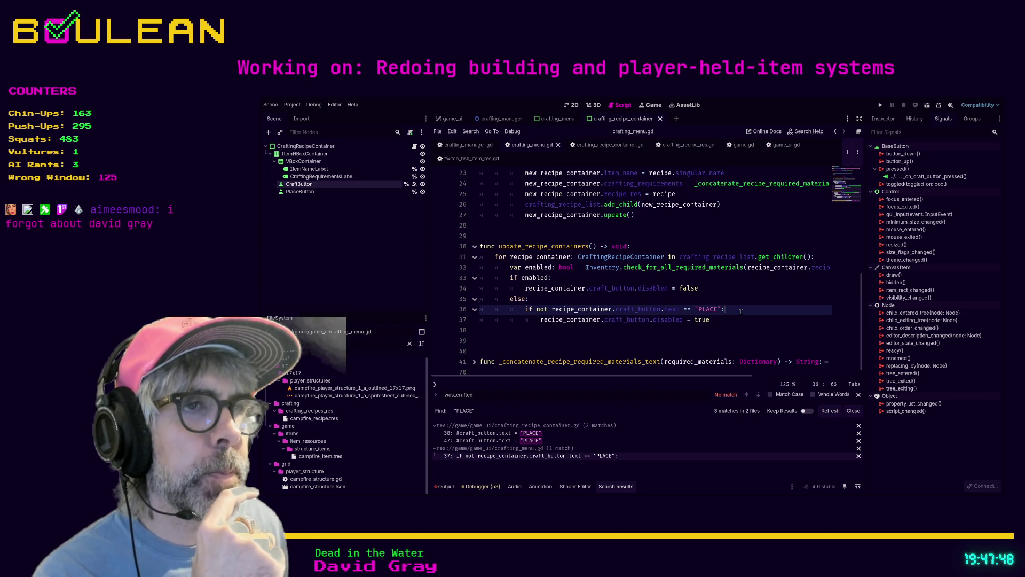
click(732, 320)
key(Return)
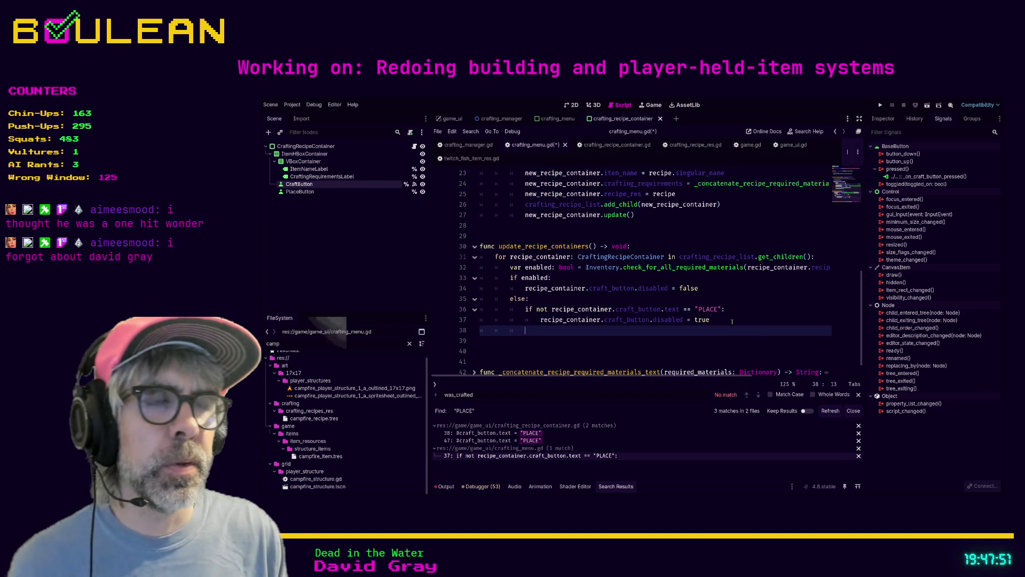
text(if )
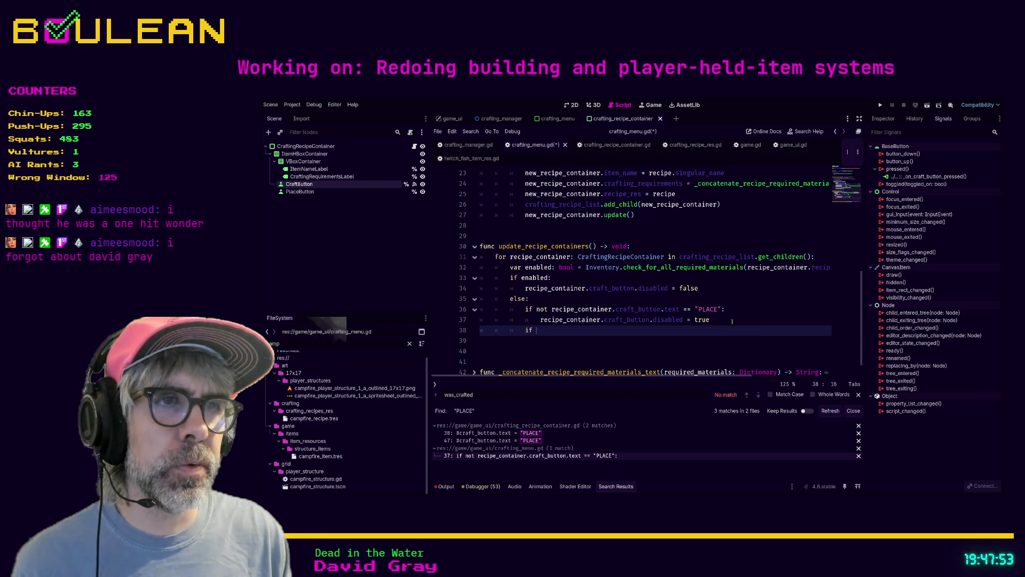
text(recip)
key(Return)
text(craft)
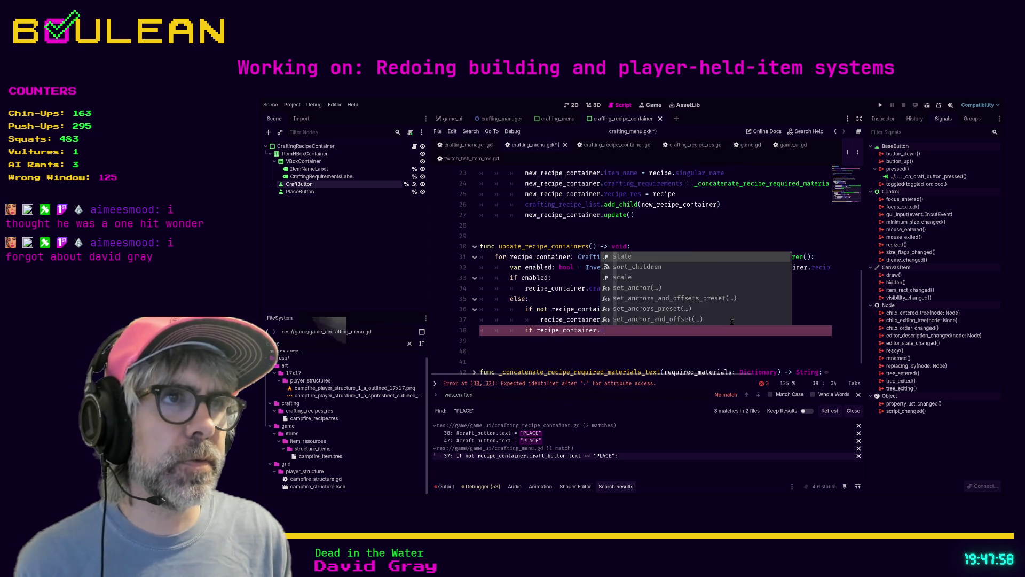
key(Escape)
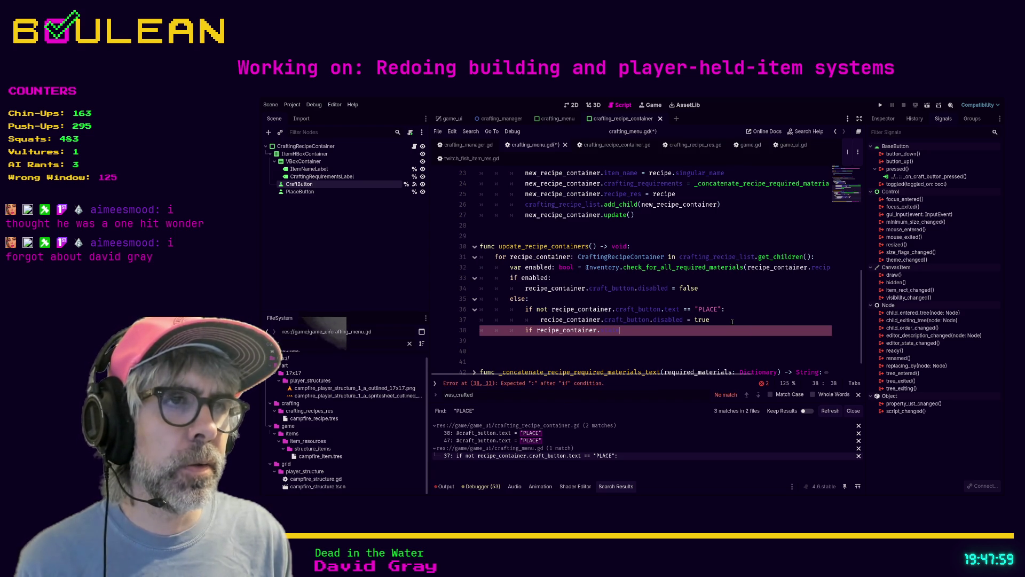
text(_)
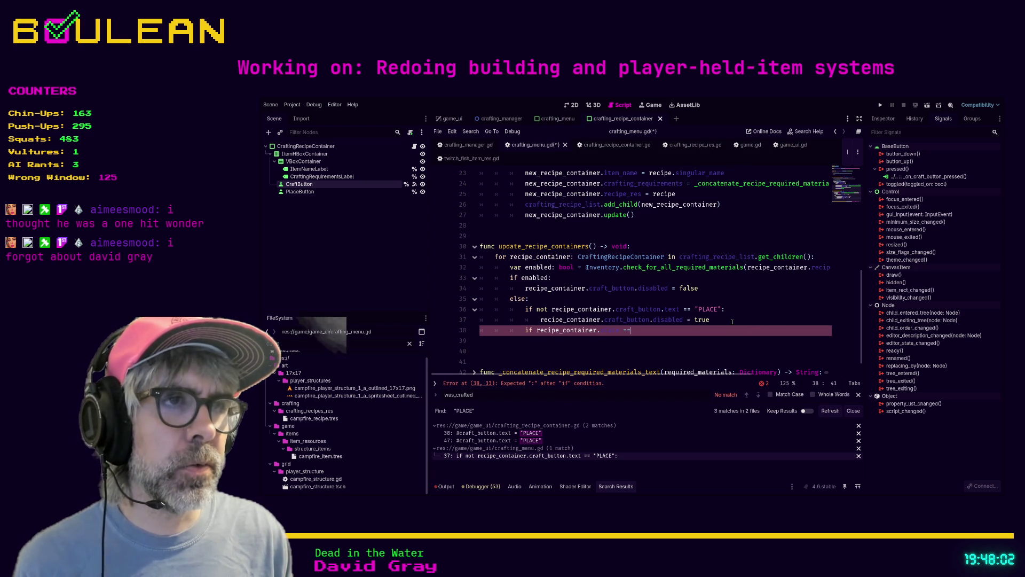
text( CRAF)
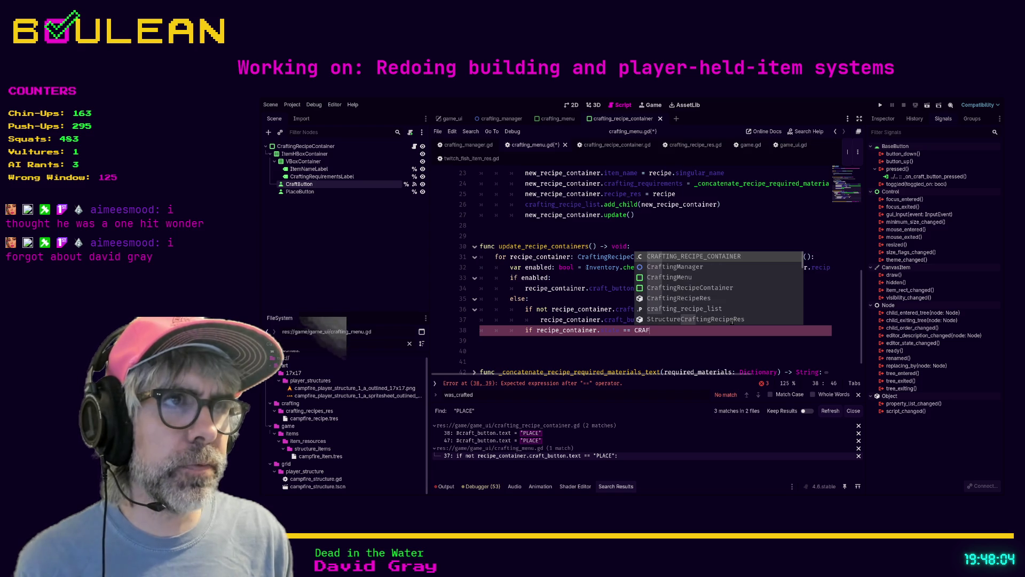
key(BackSpace)
key(BackSpace)
key(BackSpace)
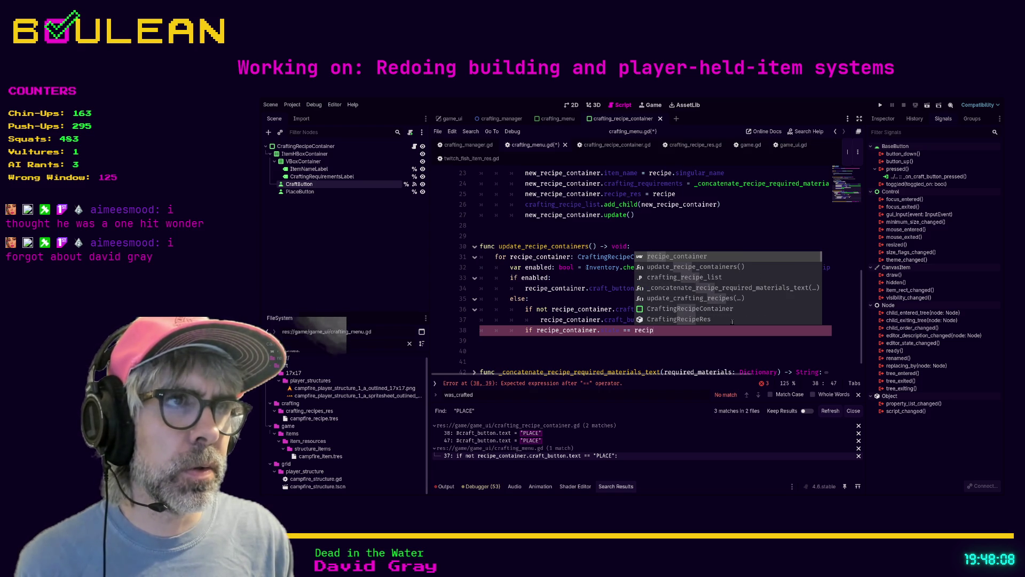
key(Return)
text(. )
text(recipe.)
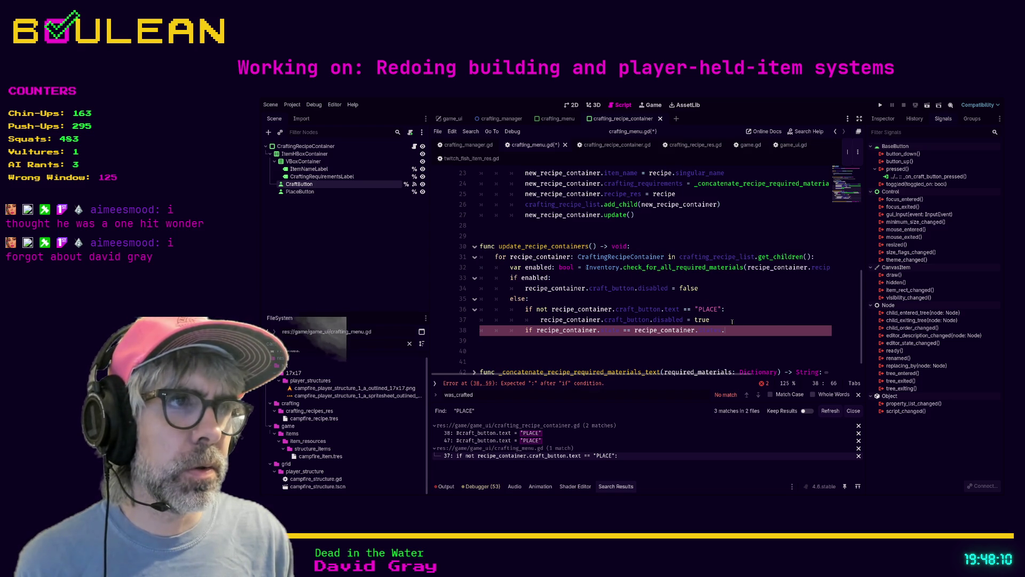
text(name:)
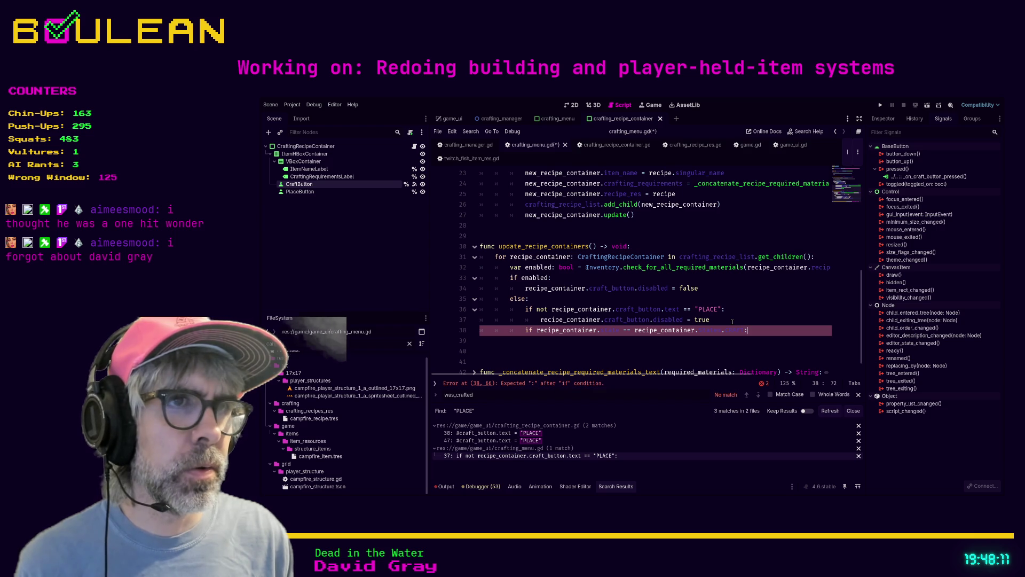
Copy `craft_button.disabled = true` into the new CRAFT check as an indented line.
click(732, 321)
key(shift+Home)
key(ctrl+c)
key(Down)
key(Down)
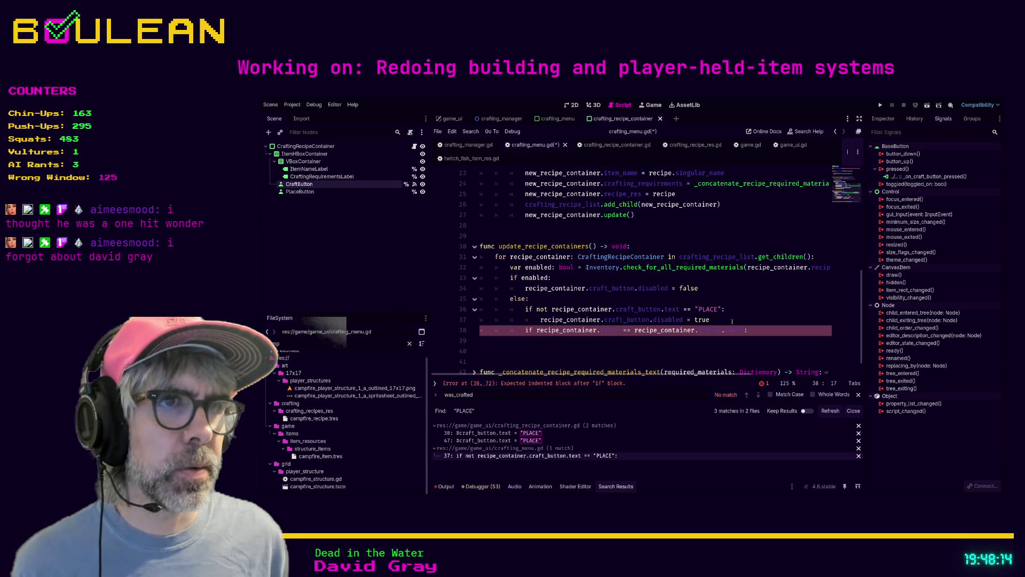
key(Tab)
key(ctrl+v)
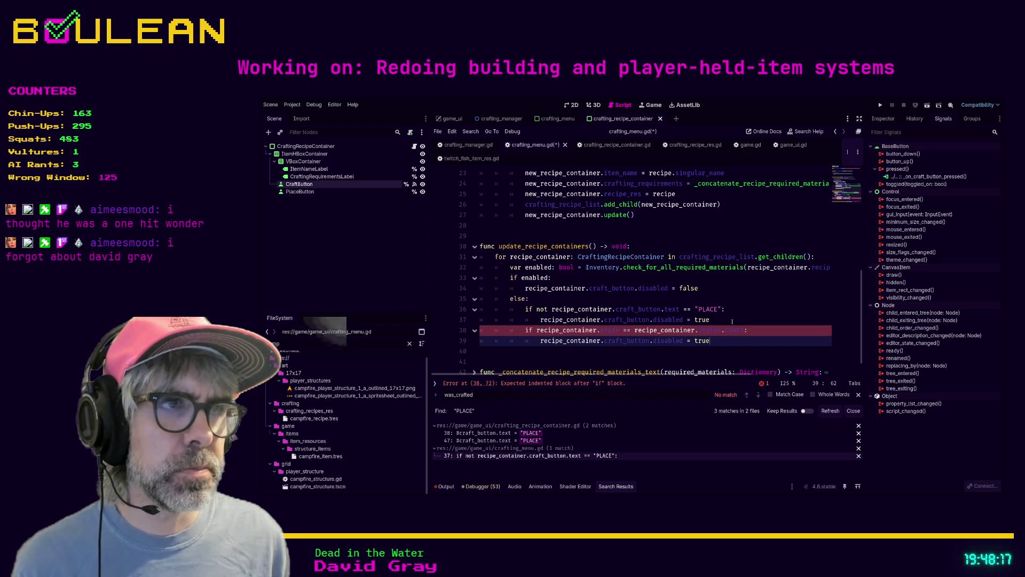
Comment out the old PLACE text check on lines 36–37.
click(732, 321)
key(shift+Home)
key(shift+Home)
key(shift+Up)
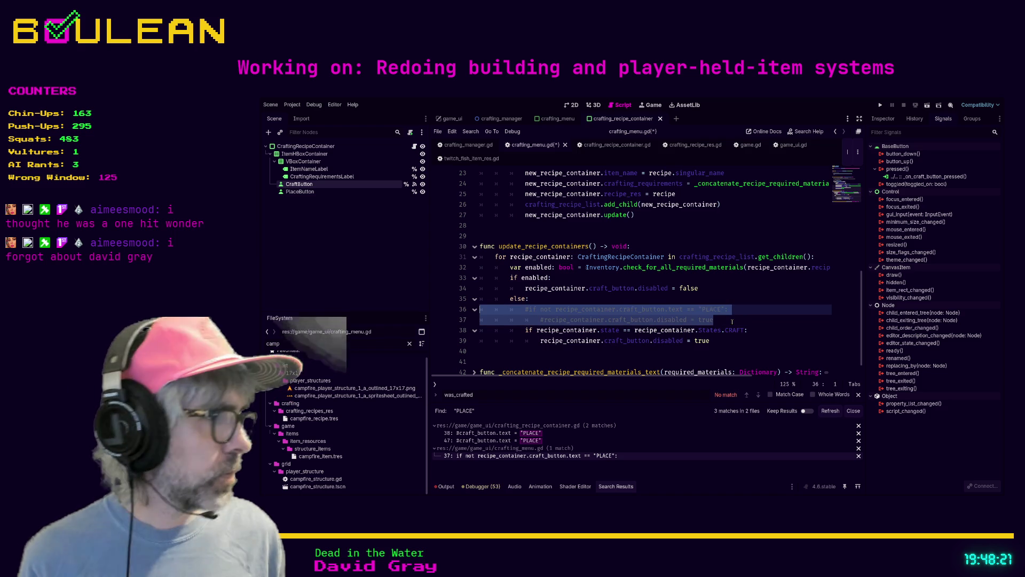
key(ctrl+k)
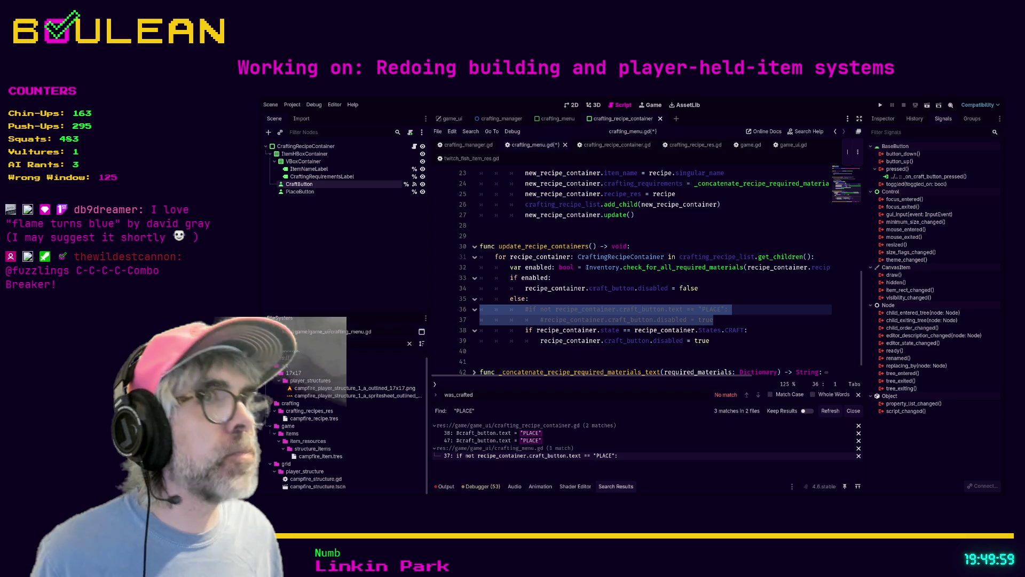
Save crafting_menu.gd and switch to crafting_recipe_container.gd.
click(786, 173)
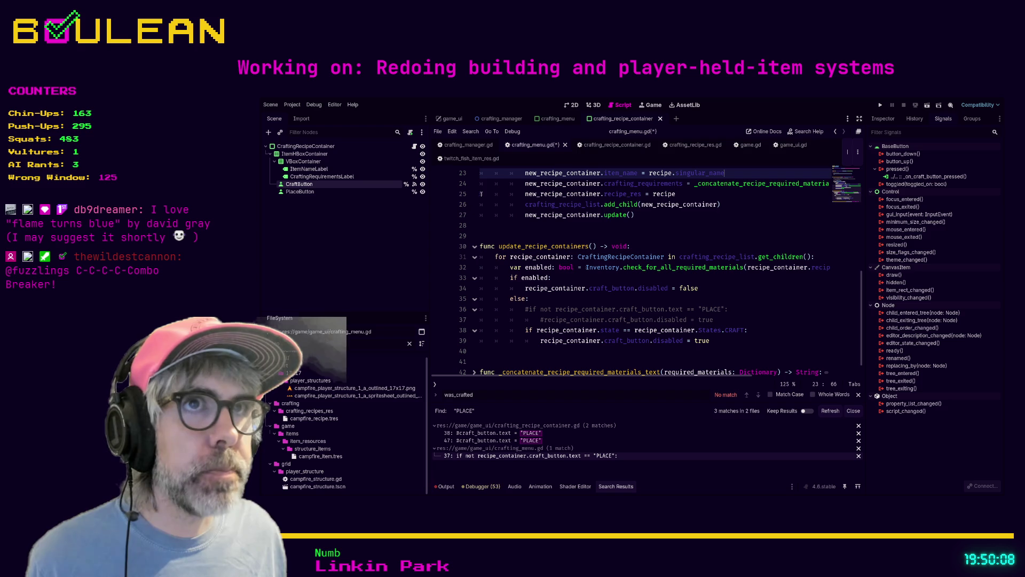
key(ctrl+s)
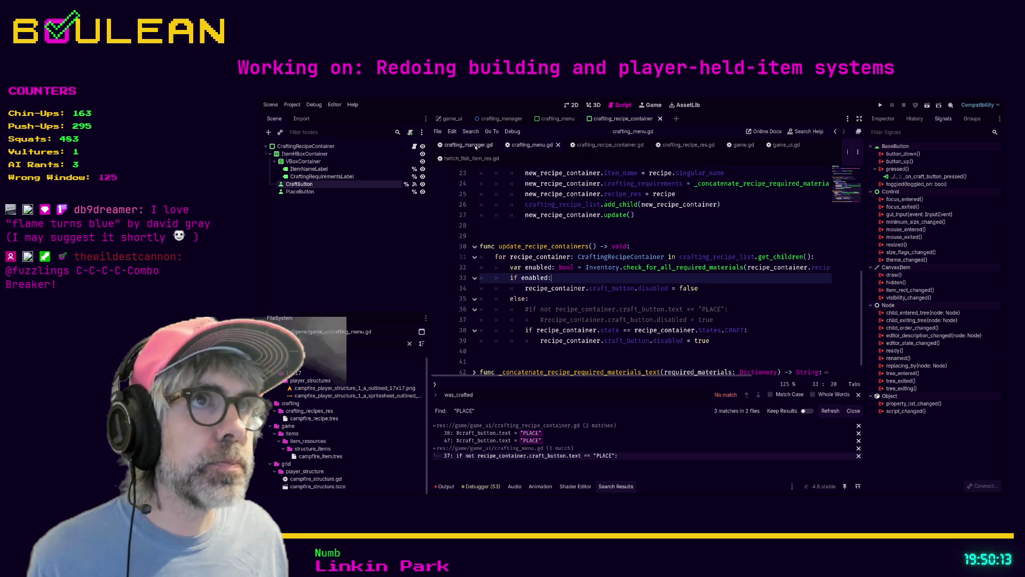
click(603, 145)
scroll(686, 287, down, 3)
scroll(686, 286, down, 2)
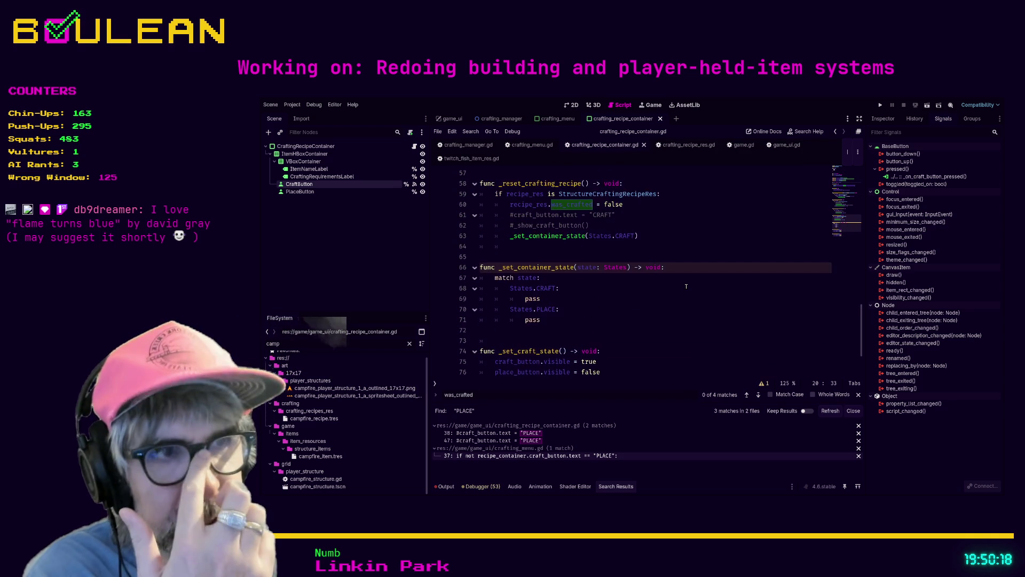
scroll(686, 287, up, 1)
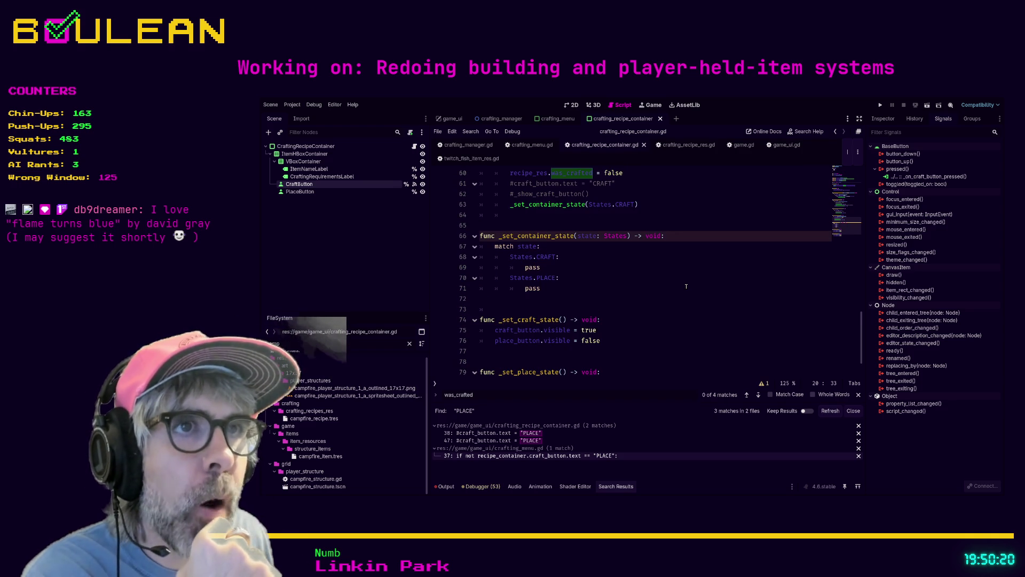
scroll(580, 269, down, 1)
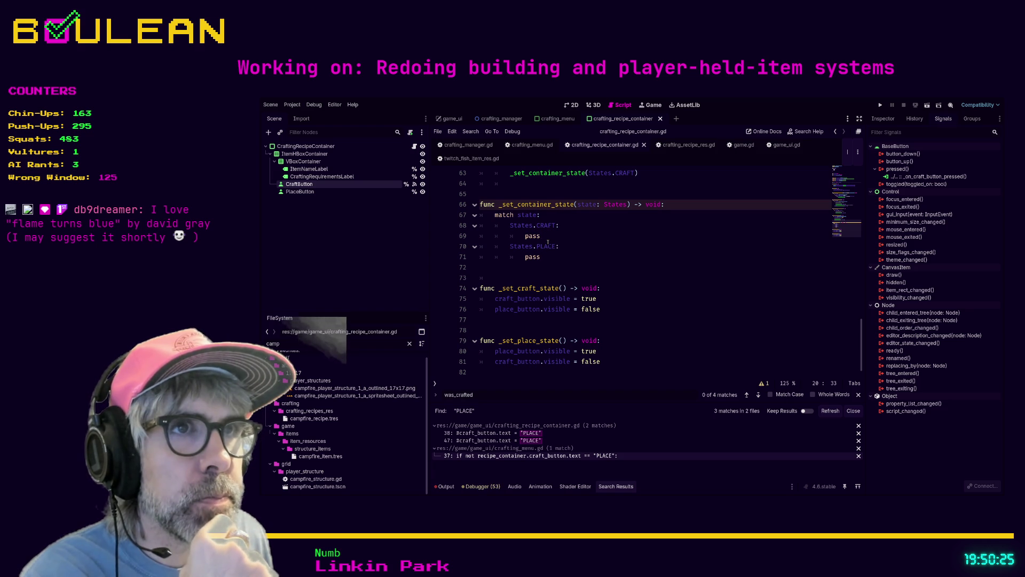
Replace the pass lines under CRAFT and PLACE with _set_craft_state() and _set_place_state().
double_click(531, 236)
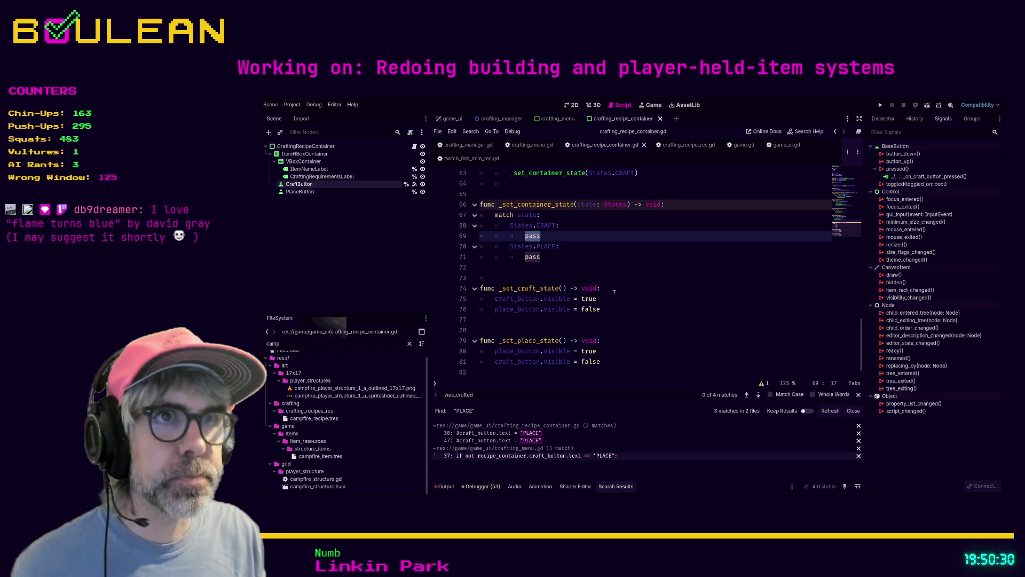
text(_set_)
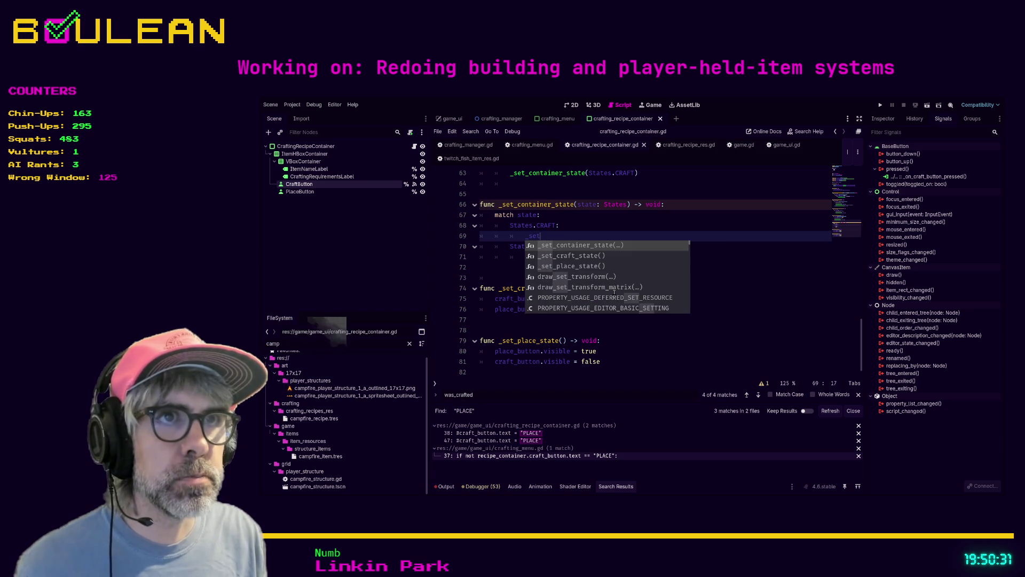
key(Down)
key(Return)
key(Down)
key(Down)
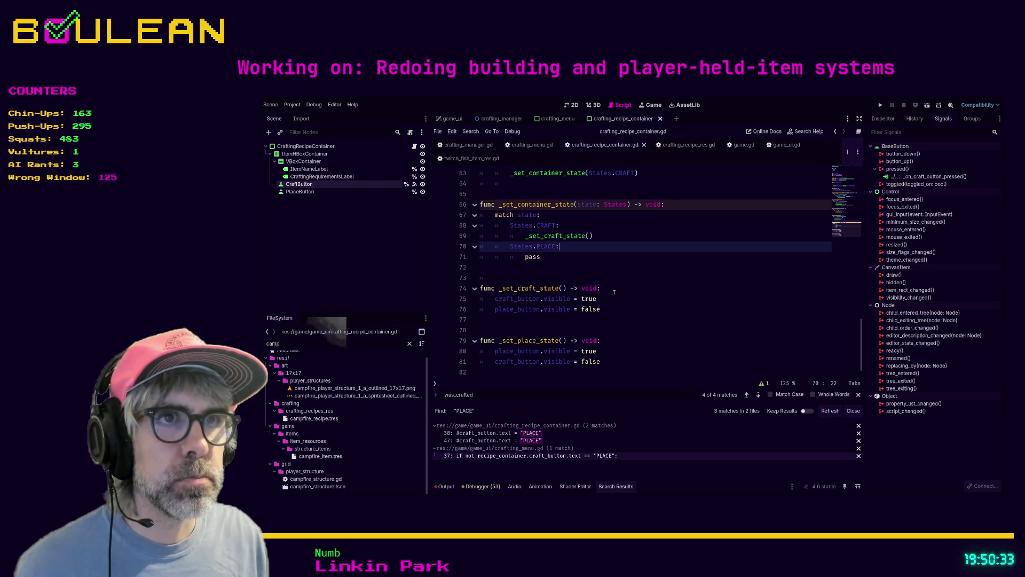
key(BackSpace)
key(BackSpace)
key(BackSpace)
text(_set_p)
key(Return)
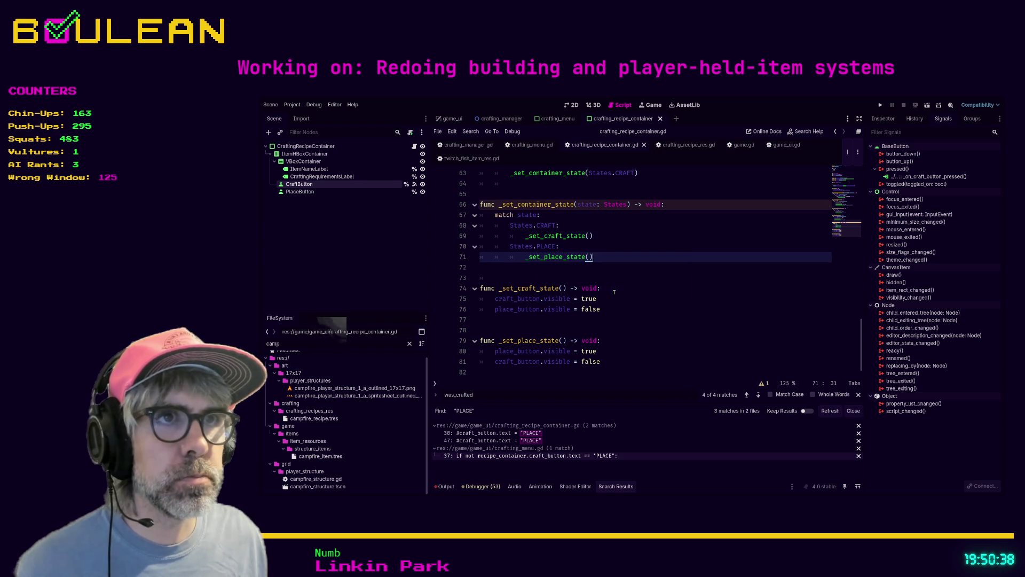
Run the project with F5 to test the state changes.
click(614, 291)
click(624, 330)
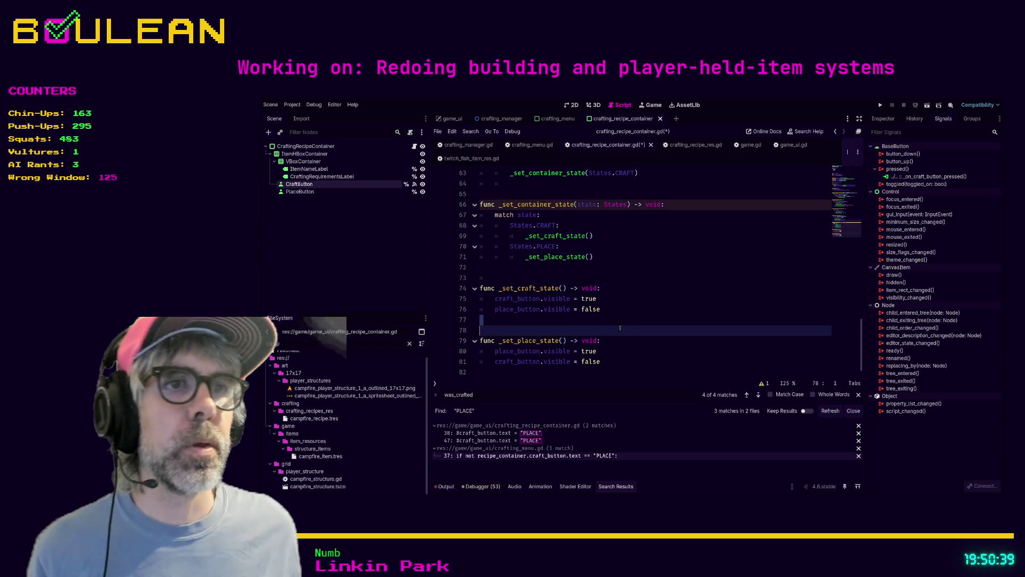
click(571, 322)
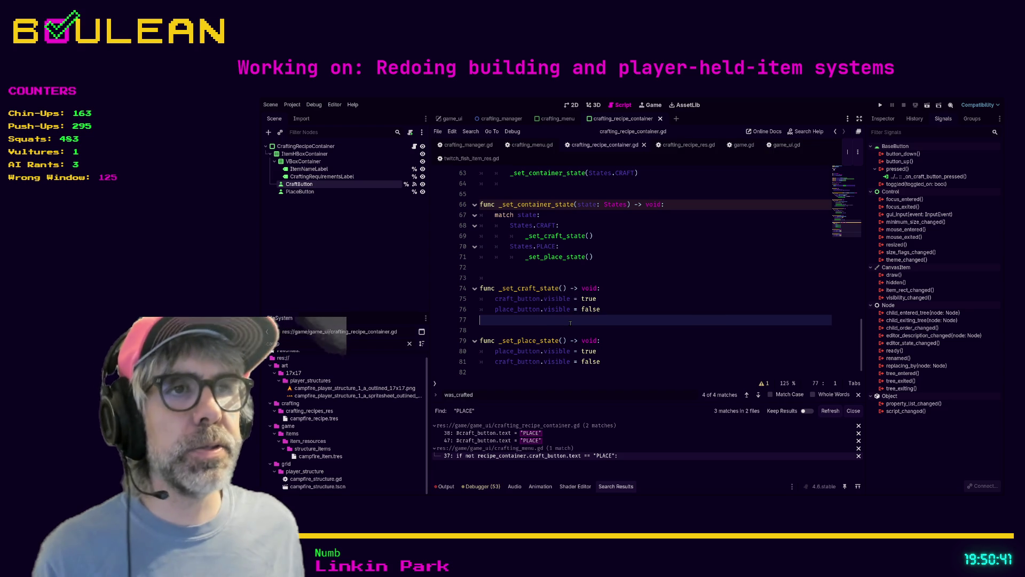
key(F5)
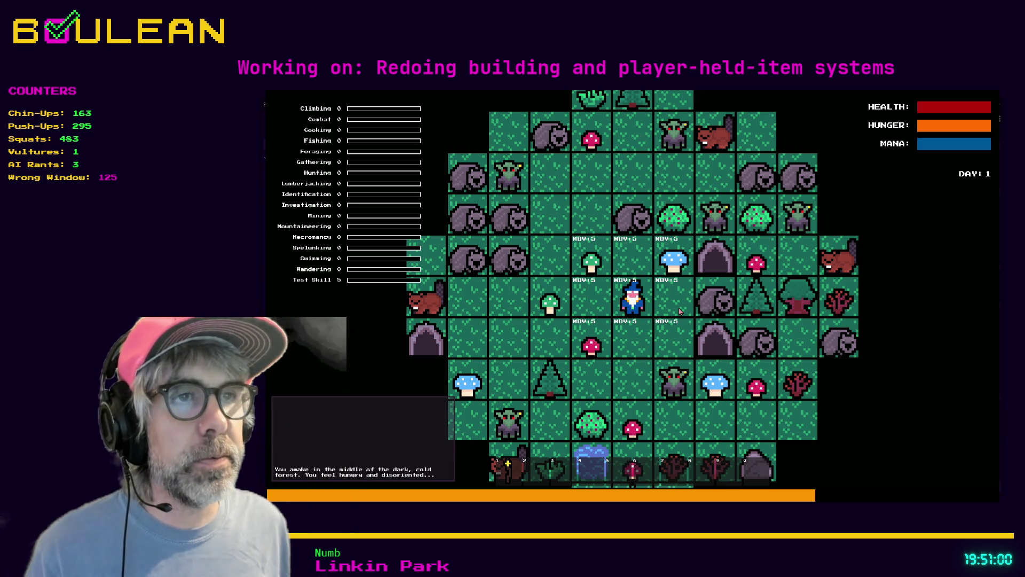
Move the wizard one tile north in the running game, then stop it with F8.
key(Up)
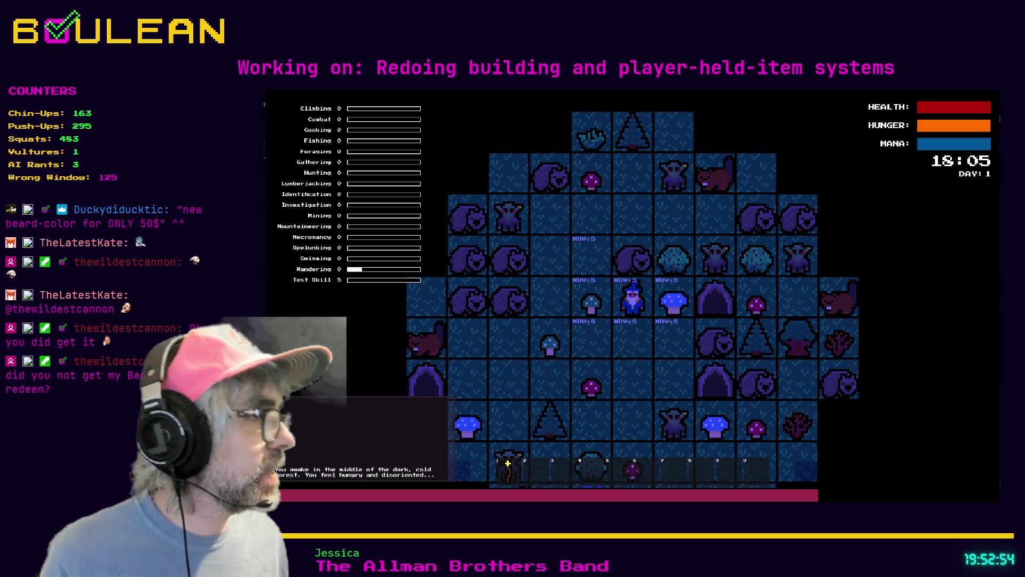
key(F8)
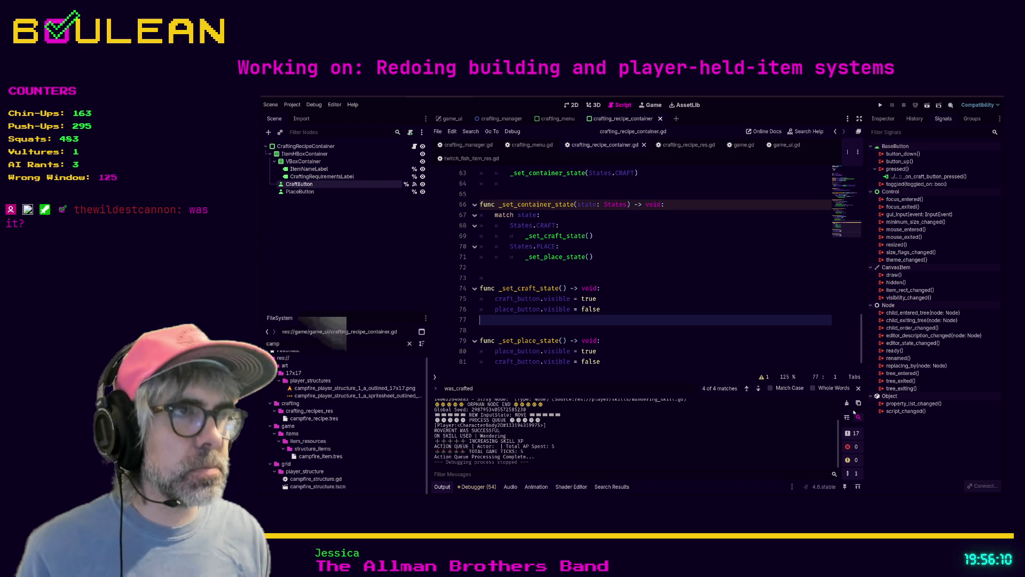
Switch to the browser and open the WikiHero Jessica page from the Guitar Hero search results.
key(alt+Tab)
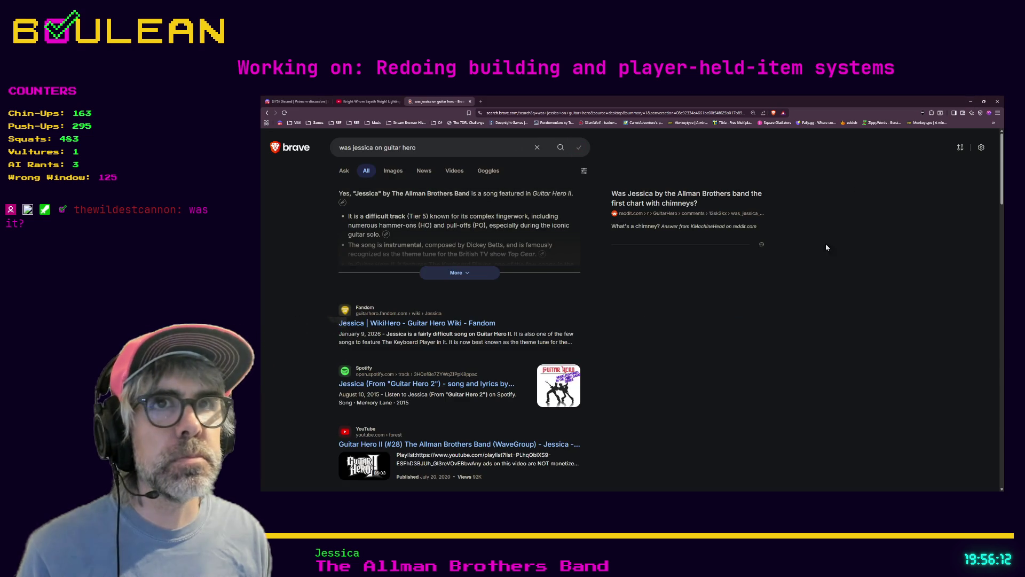
scroll(649, 338, down, 1)
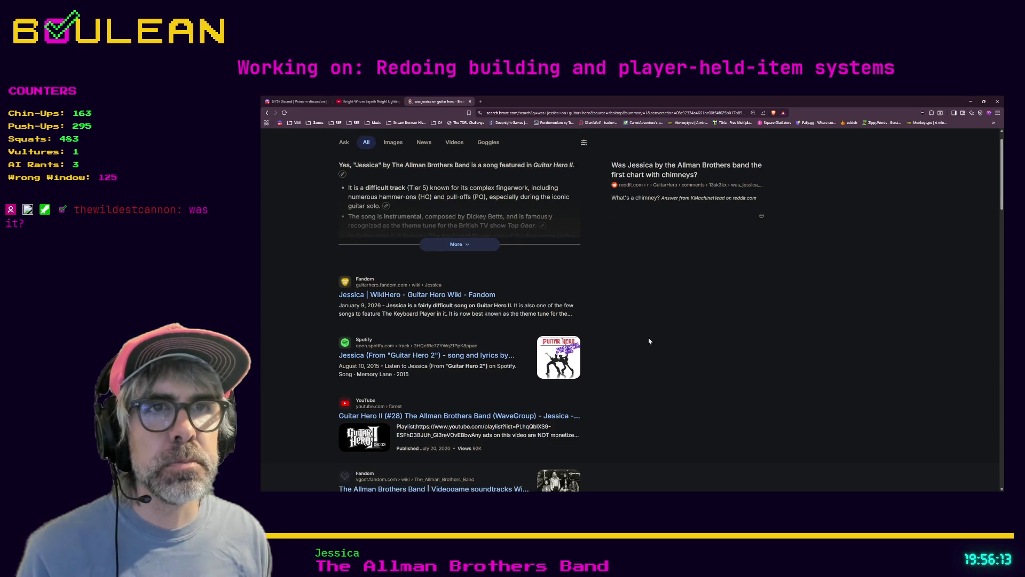
click(430, 295)
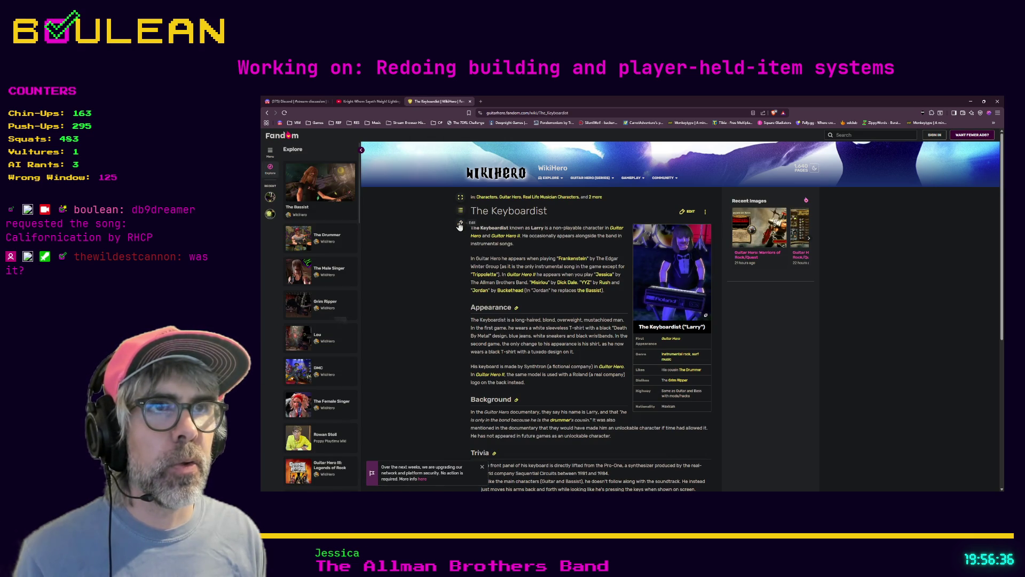
click(267, 113)
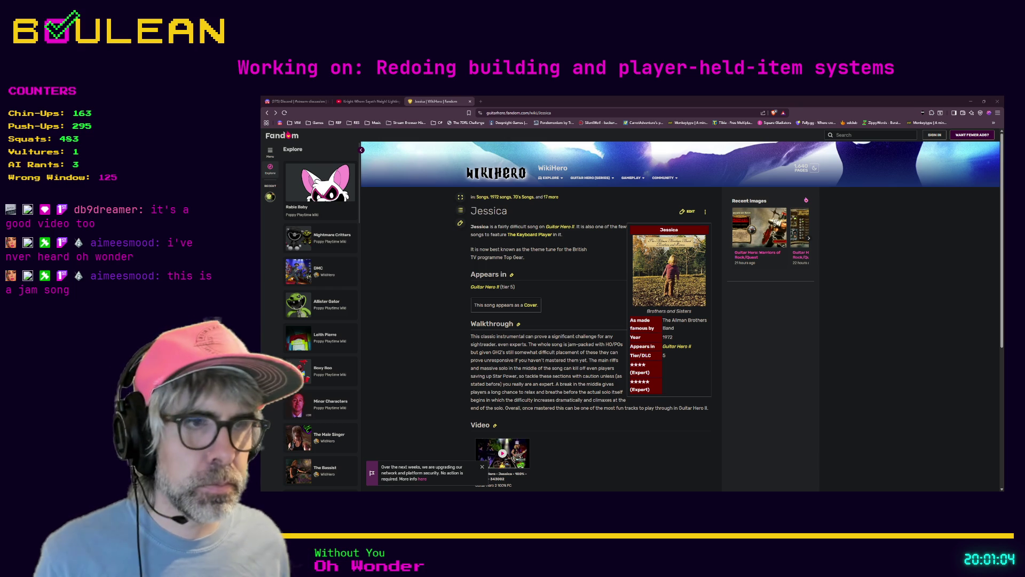
Switch from the browser back to the Godot editor.
key(alt+Tab)
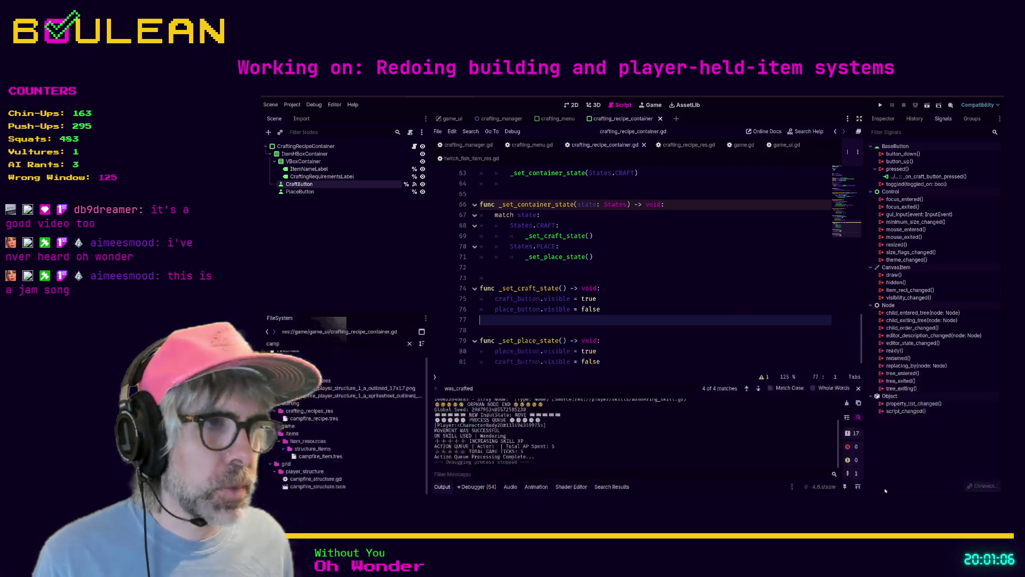
Save crafting_recipe_container.gd and launch the game again with F5.
click(598, 323)
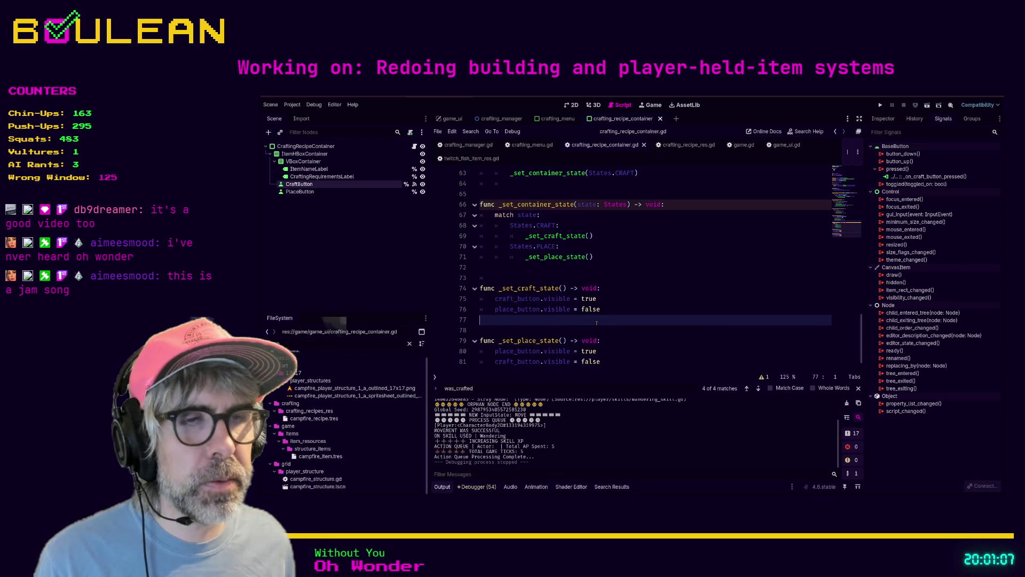
click(646, 335)
key(ctrl+s)
scroll(646, 335, up, 2)
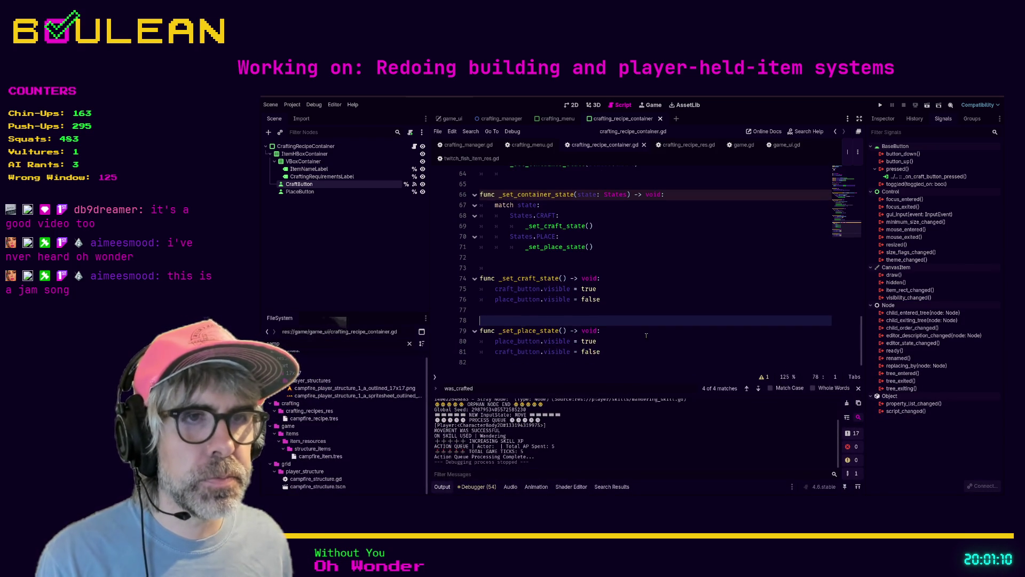
scroll(646, 334, up, 2)
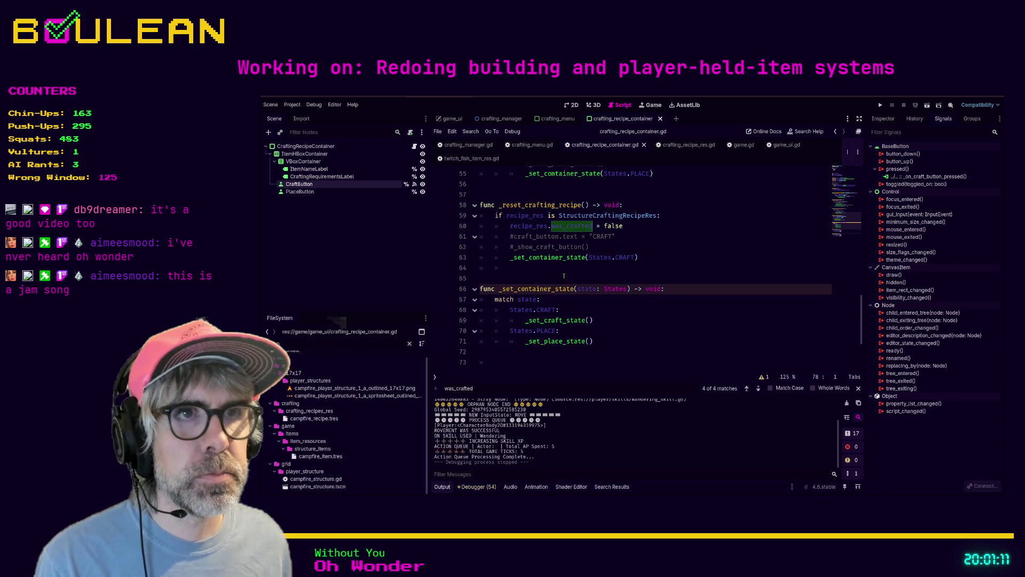
drag(593, 278, 581, 273)
click(664, 288)
scroll(689, 310, down, 4)
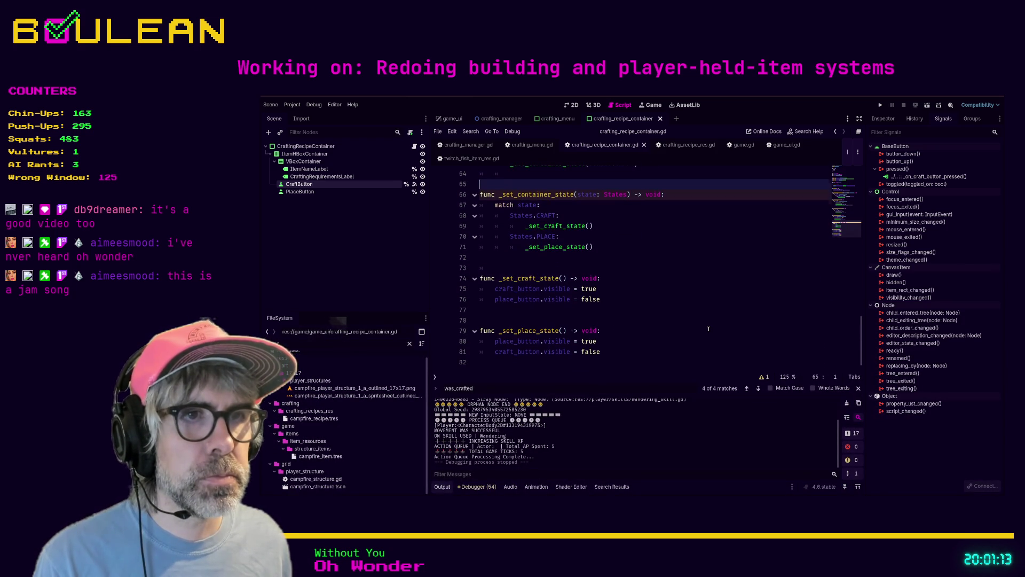
key(F5)
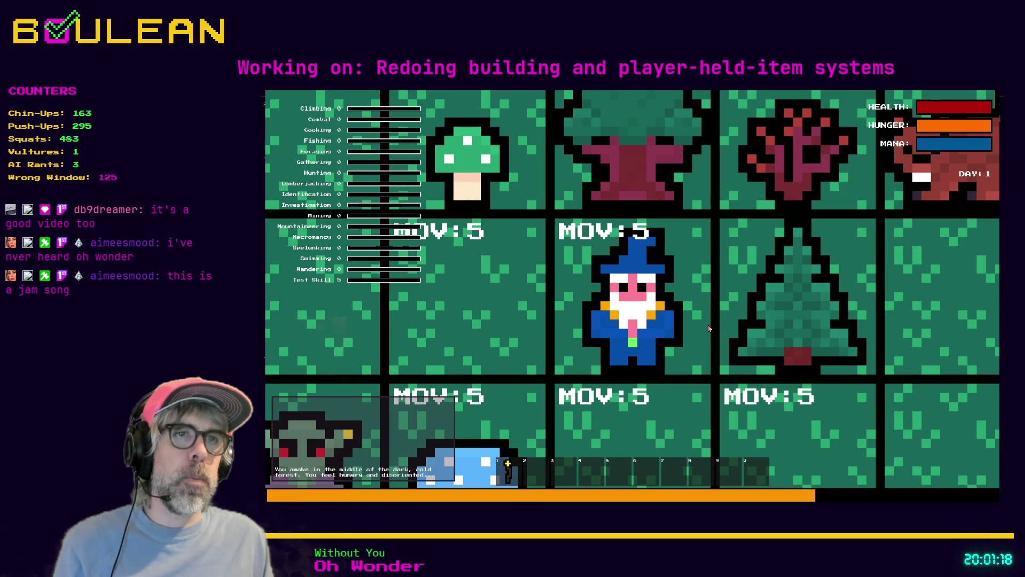
Zoom out, open the crafting menu with C to inspect the seven recipes' CRAFT buttons, then close the game.
scroll(709, 328, down, 3)
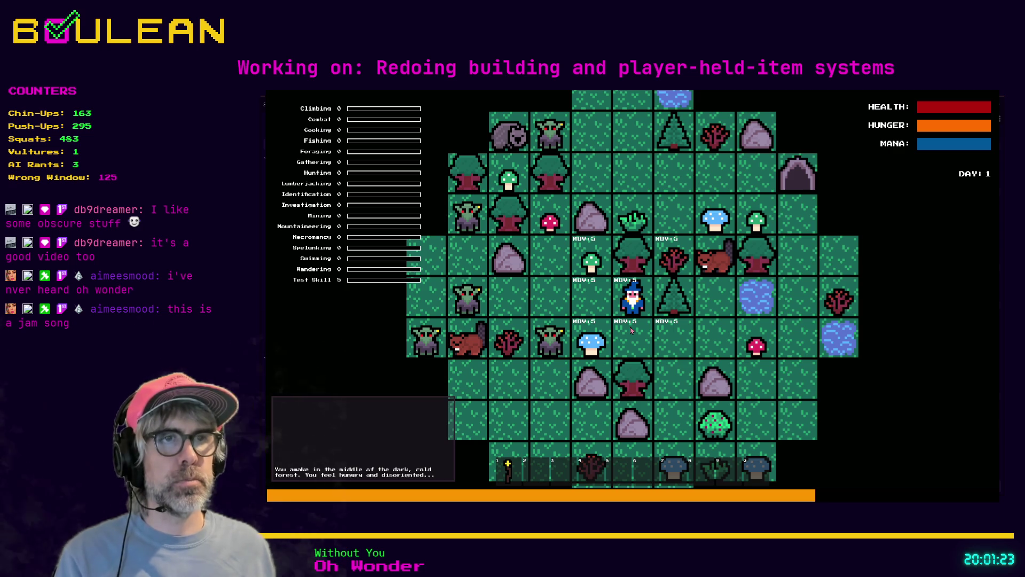
key(c)
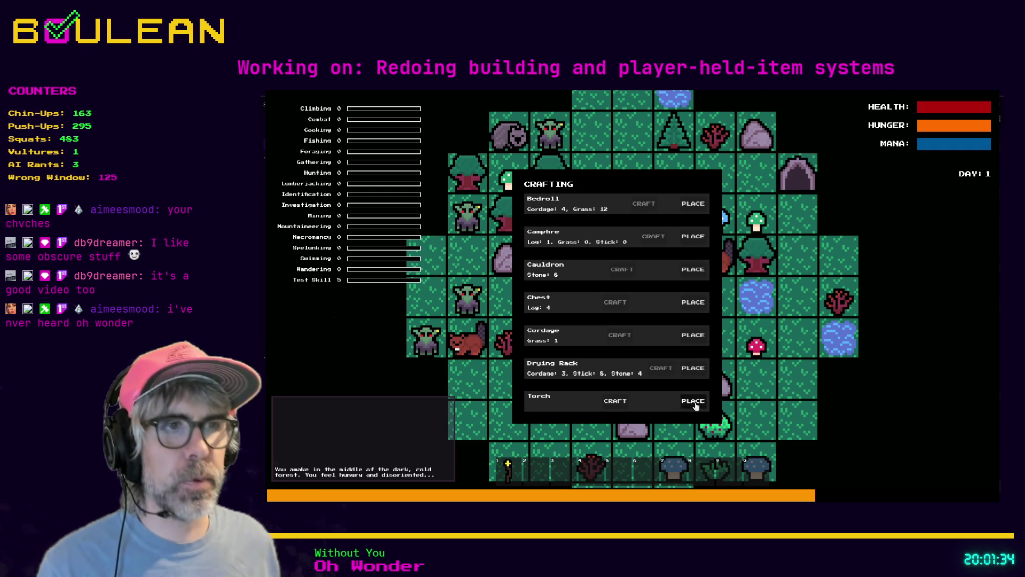
key(Escape)
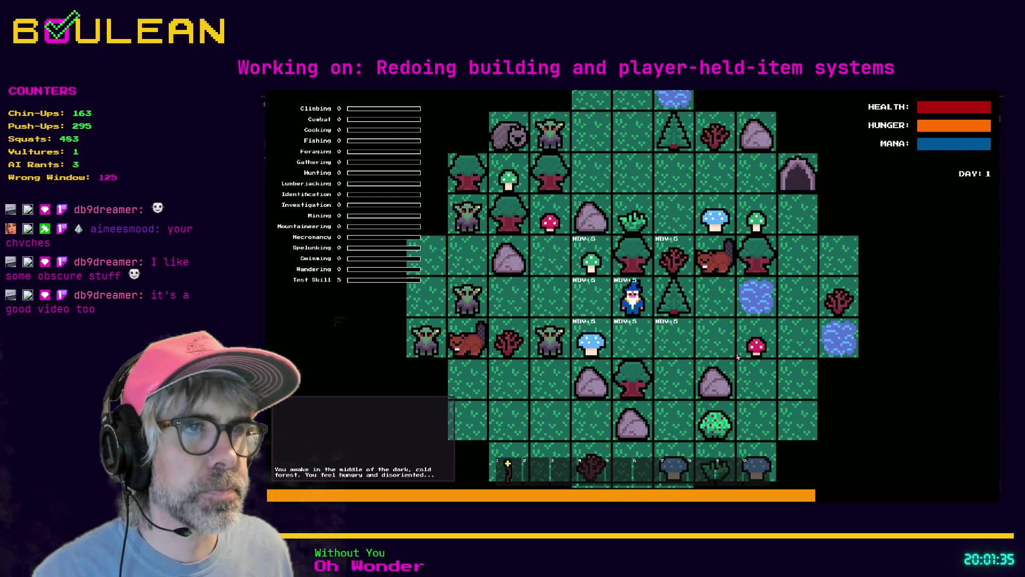
key(alt+F4)
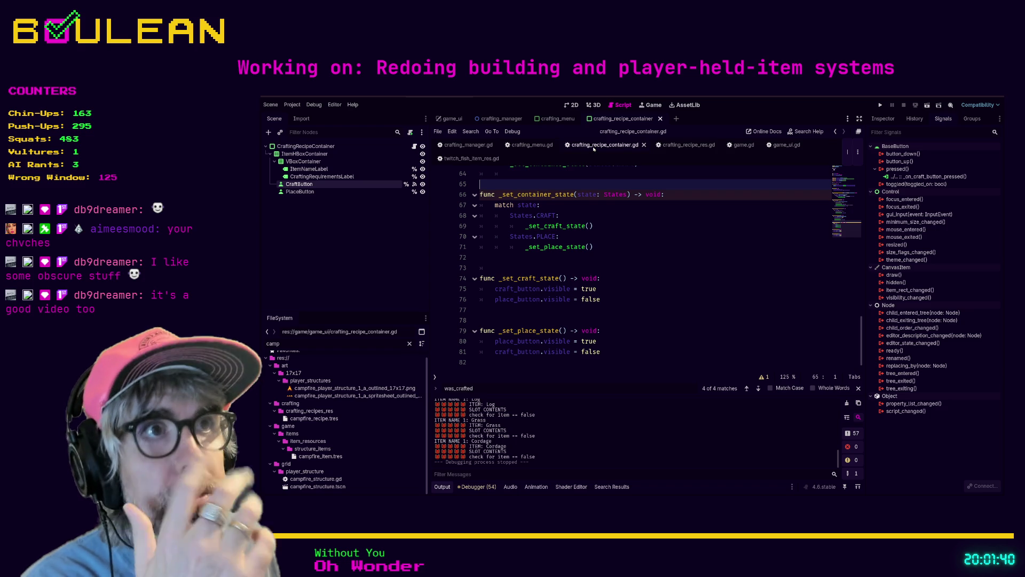
Switch to crafting_menu.gd and locate the craft_button.disabled = true line in update_recipe_containers.
click(532, 145)
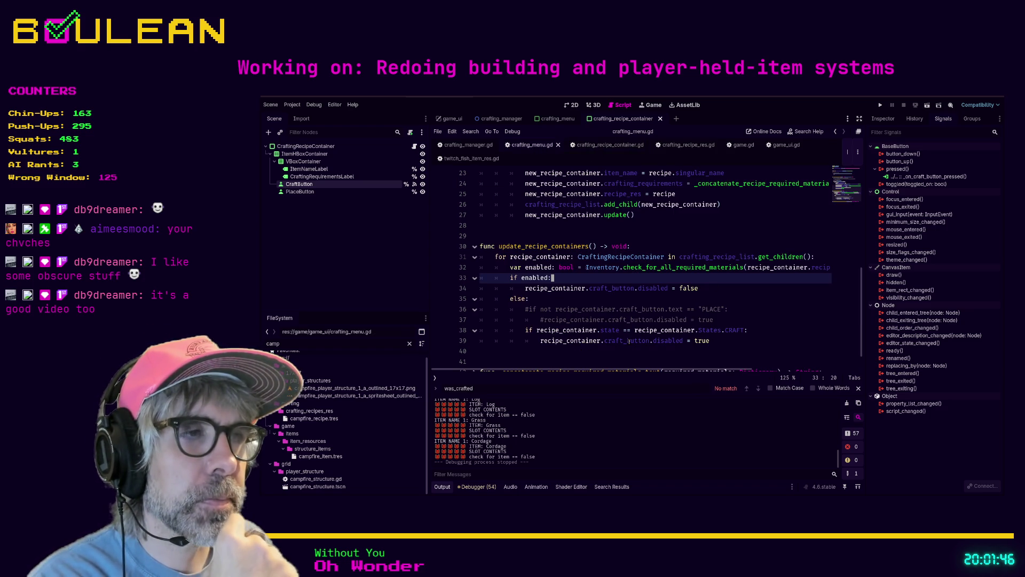
scroll(719, 342, down, 1)
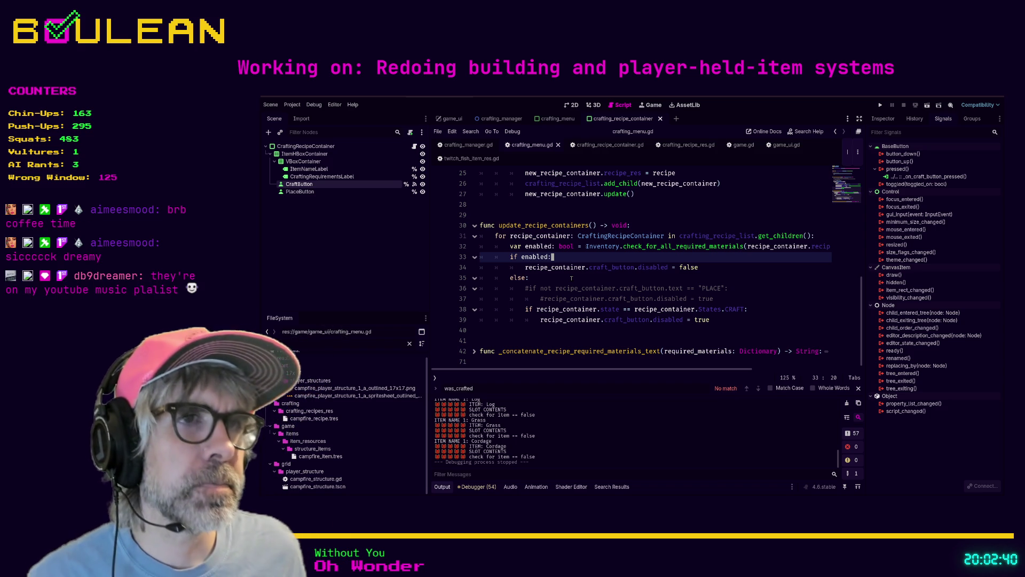
drag(740, 319, 481, 309)
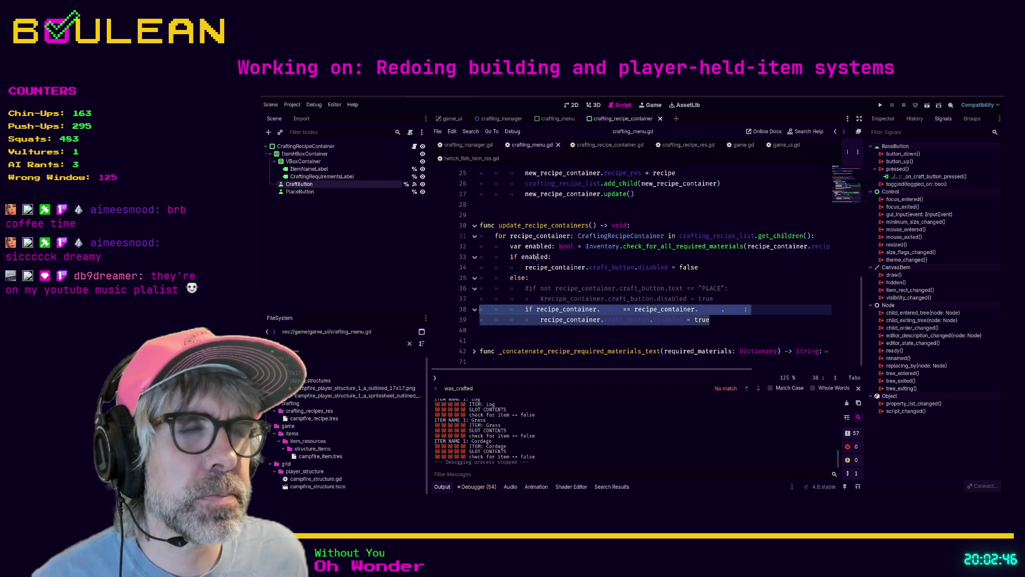
click(526, 277)
Rewrite line 35's else: as elif not enabled:, accepting the enabled completion.
key(BackSpace)
key(BackSpace)
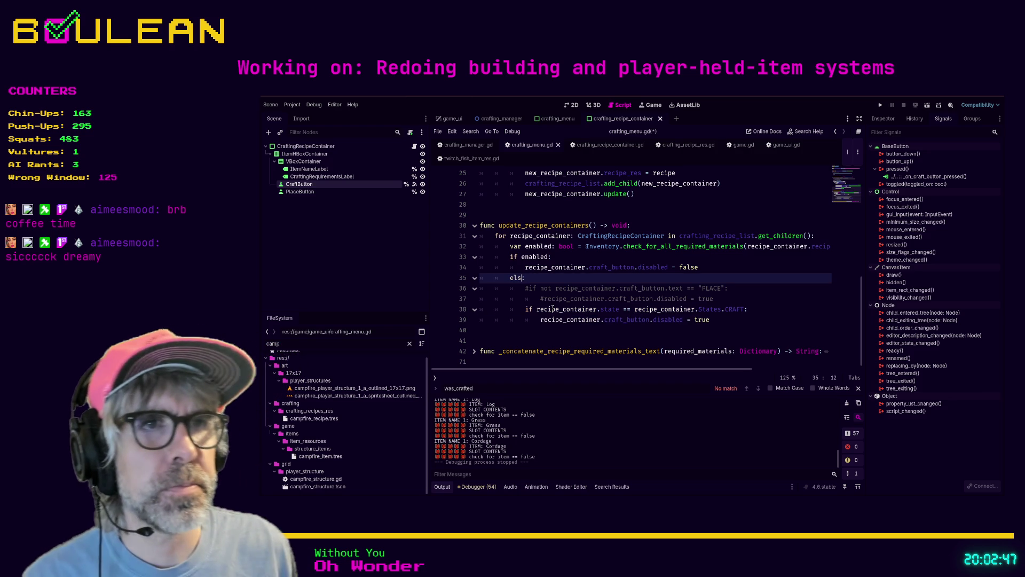
text(if disabled)
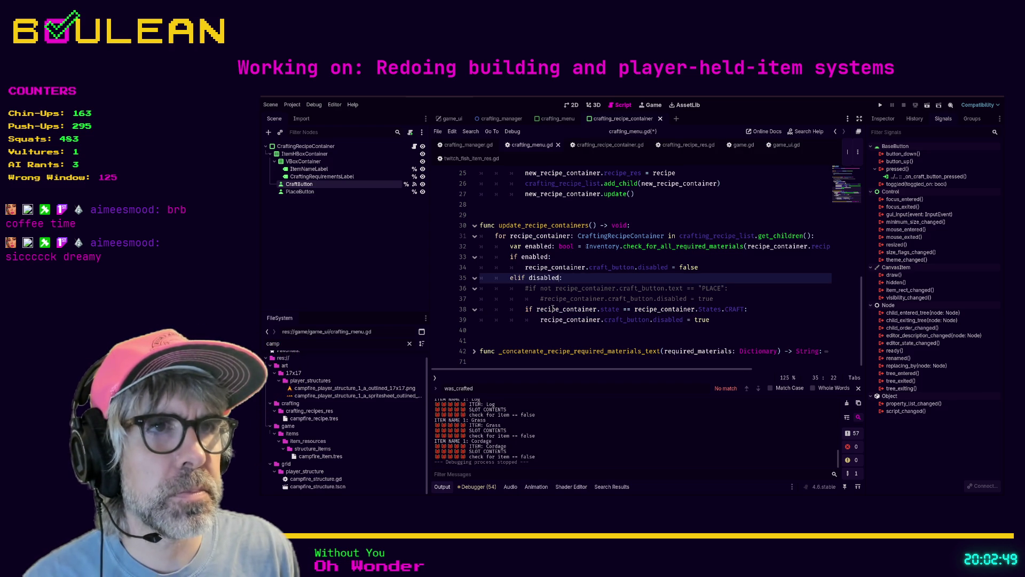
key(BackSpace)
key(BackSpace)
key(BackSpace)
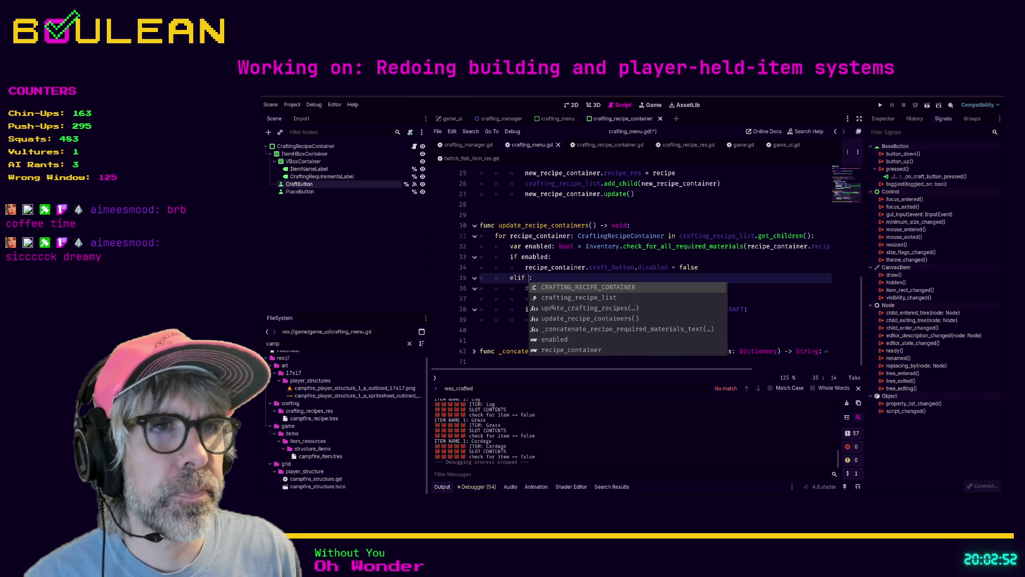
text(not enable)
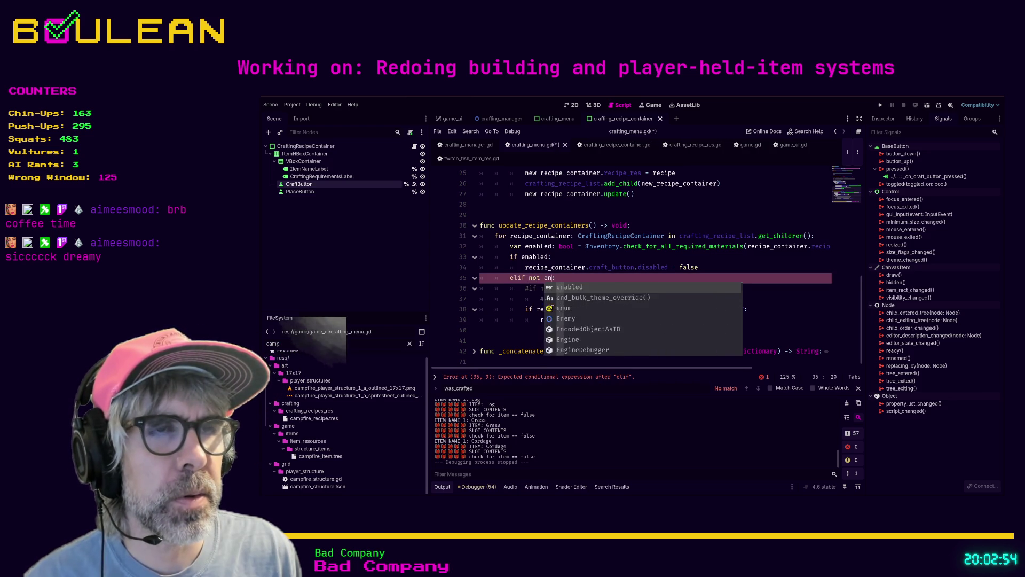
text(d)
click(526, 288)
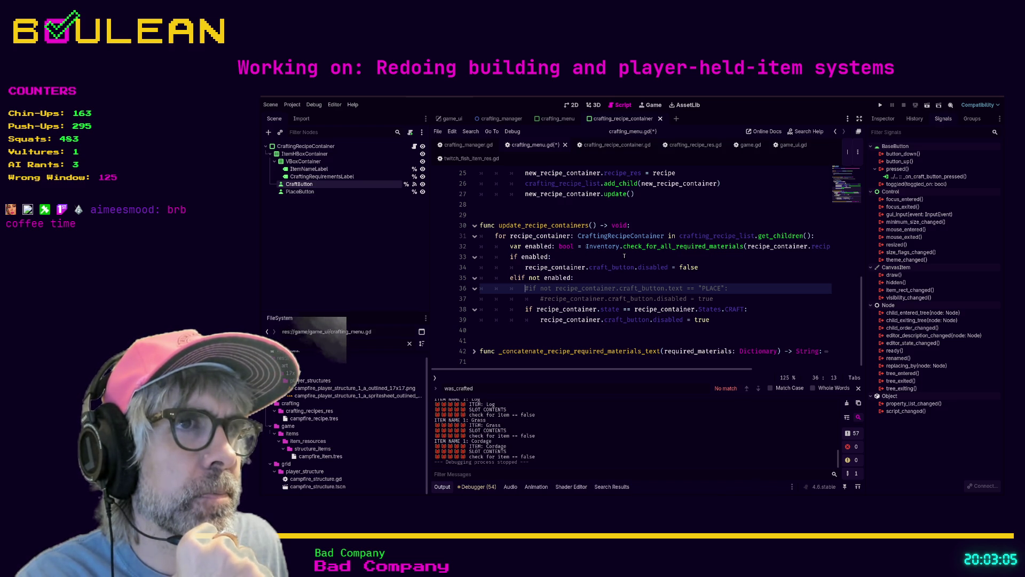
click(523, 246)
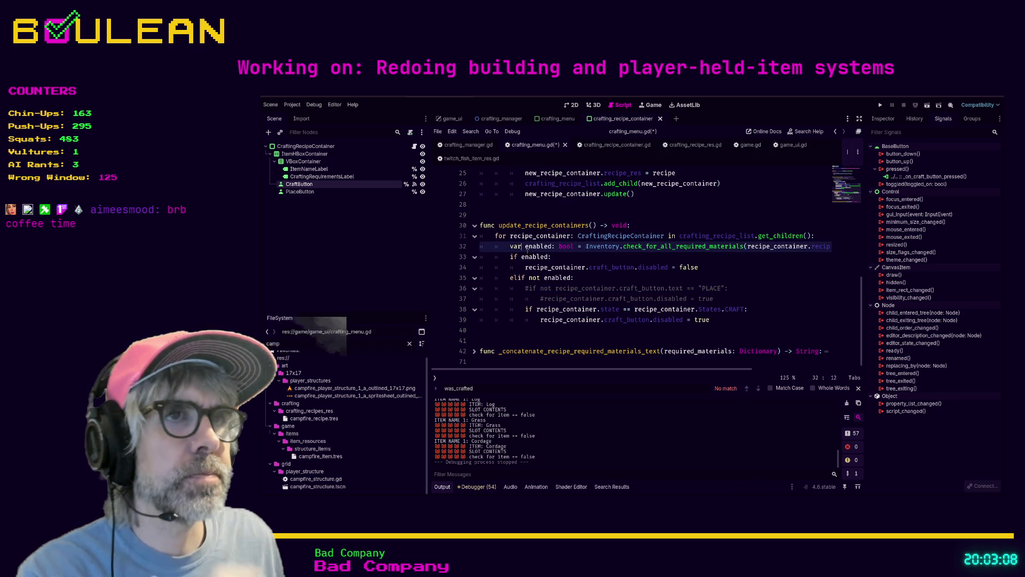
Rename button_enabled to can_affotrd in the declaration and the if and elif conditions.
text(button_)
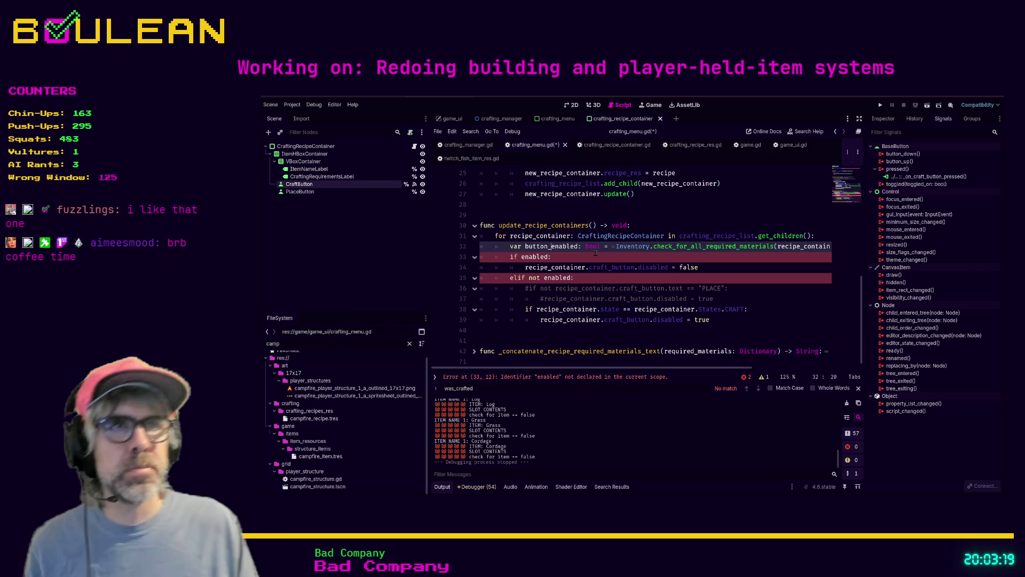
click(521, 257)
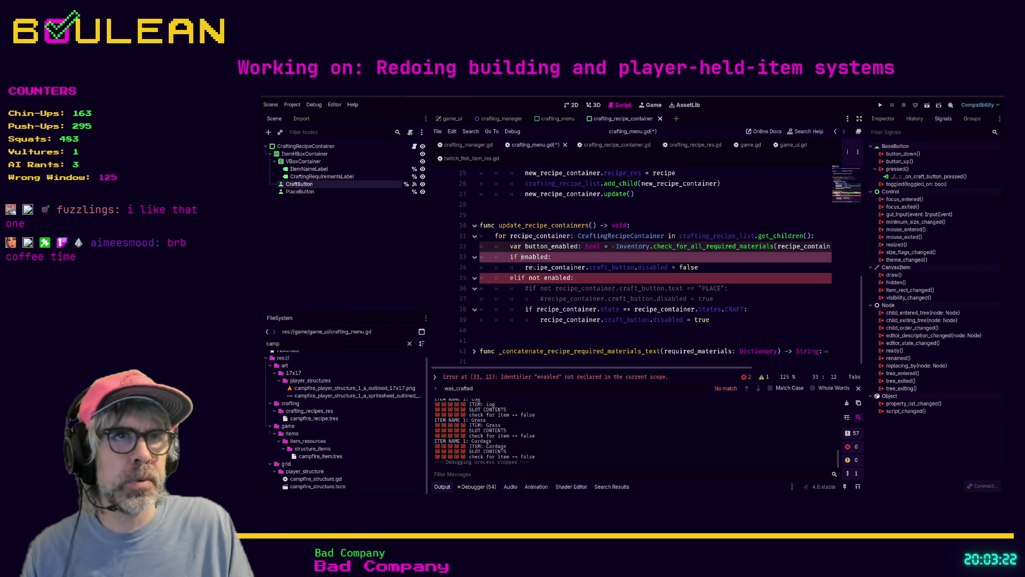
text(button_)
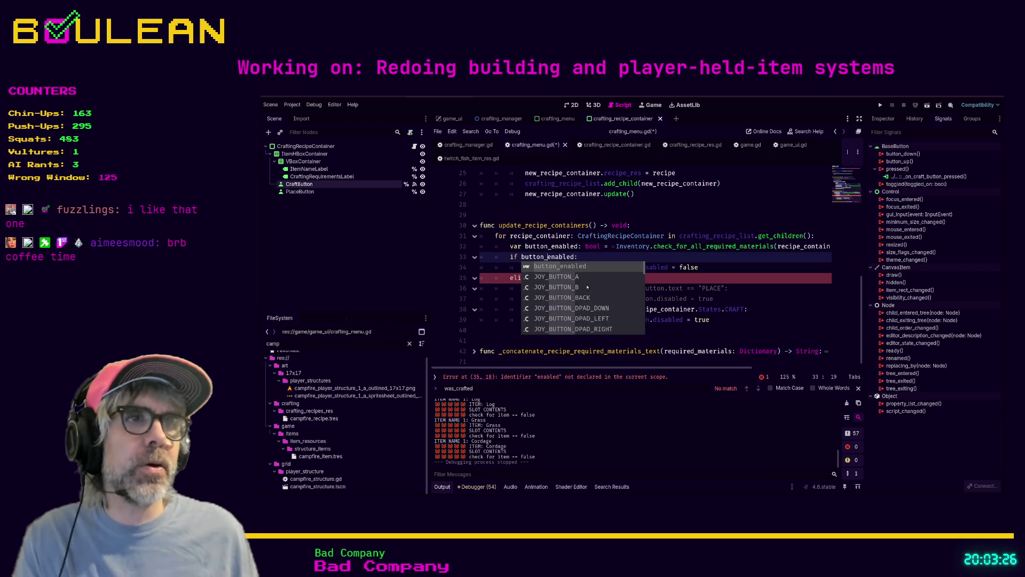
double_click(551, 246)
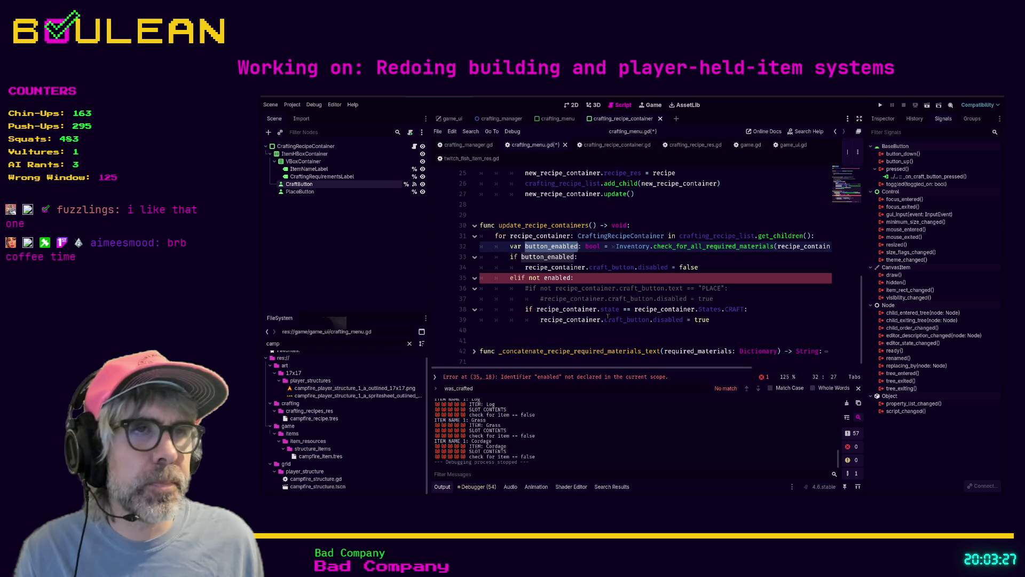
text(can_affotrd)
click(582, 257)
double_click(545, 257)
text(can_affotrd)
double_click(547, 278)
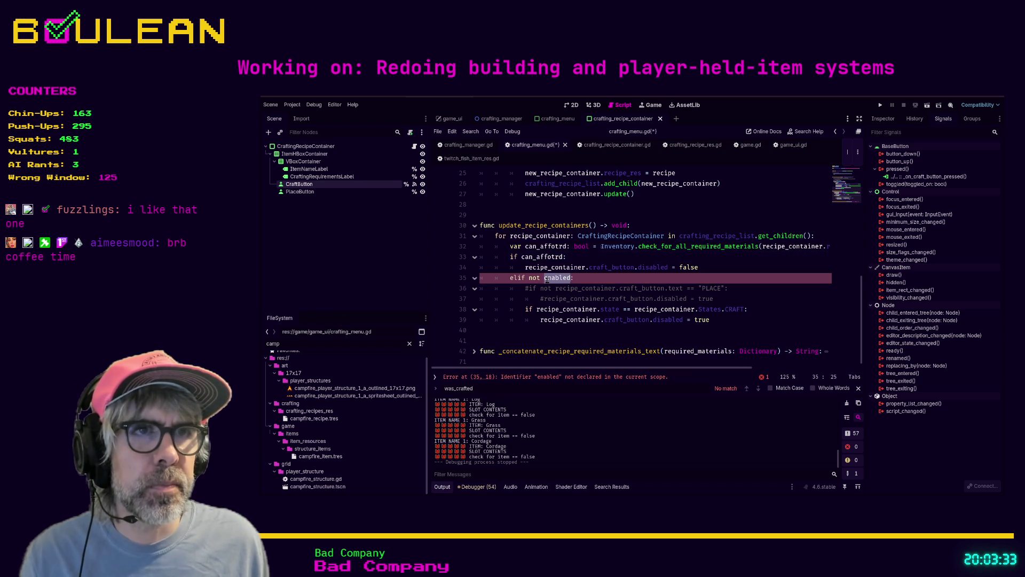
text(can_affotrd)
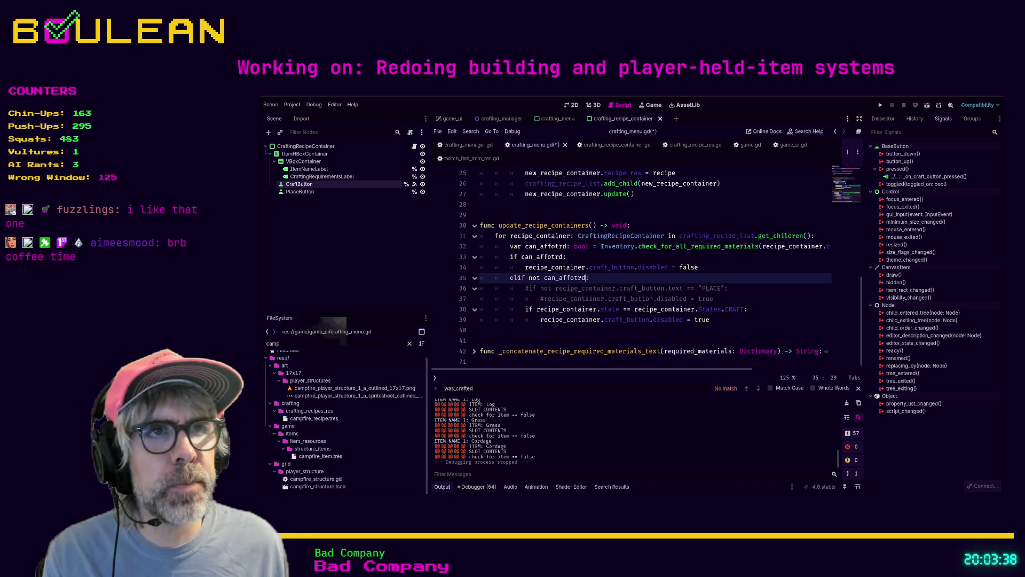
Correct the can_affotrd typo to can_afford on each line and save crafting_menu.gd.
click(556, 246)
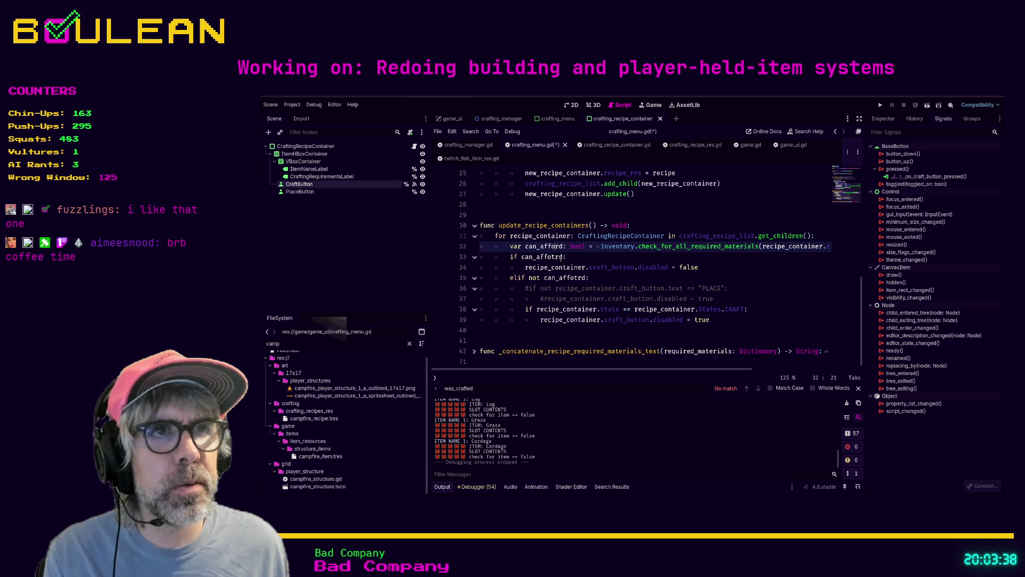
click(556, 257)
key(BackSpace)
click(578, 278)
key(BackSpace)
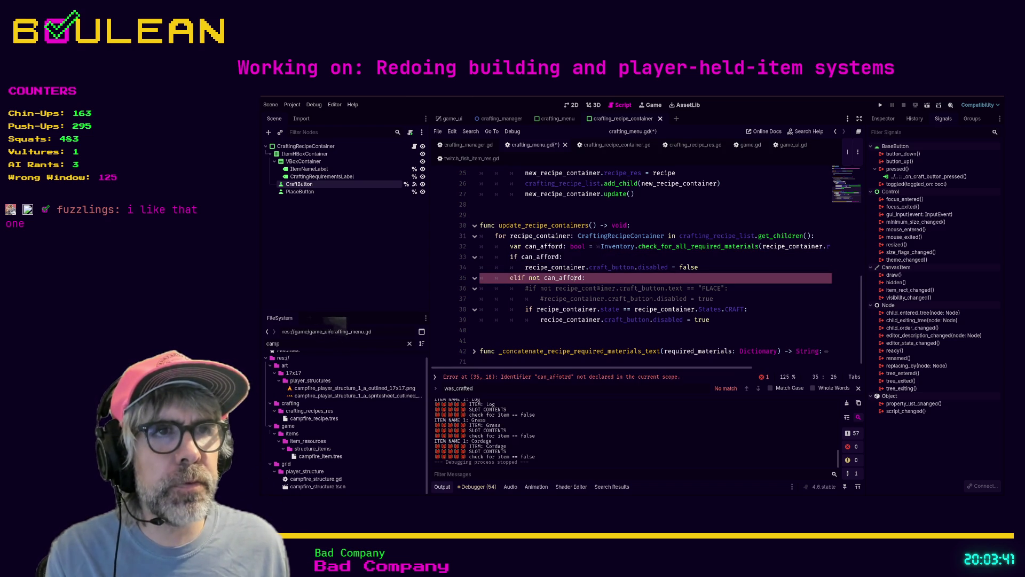
click(600, 288)
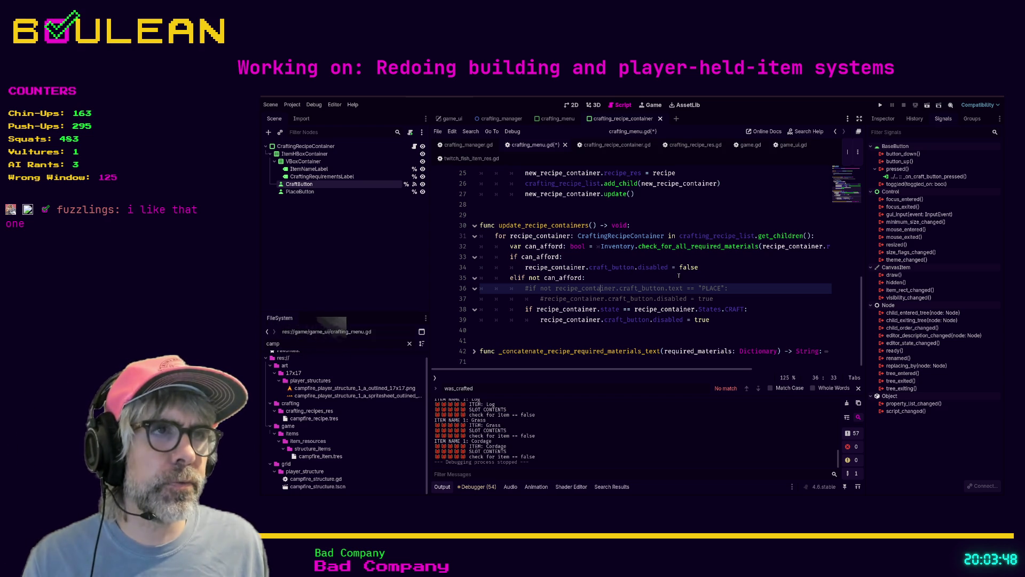
click(614, 279)
key(ctrl+s)
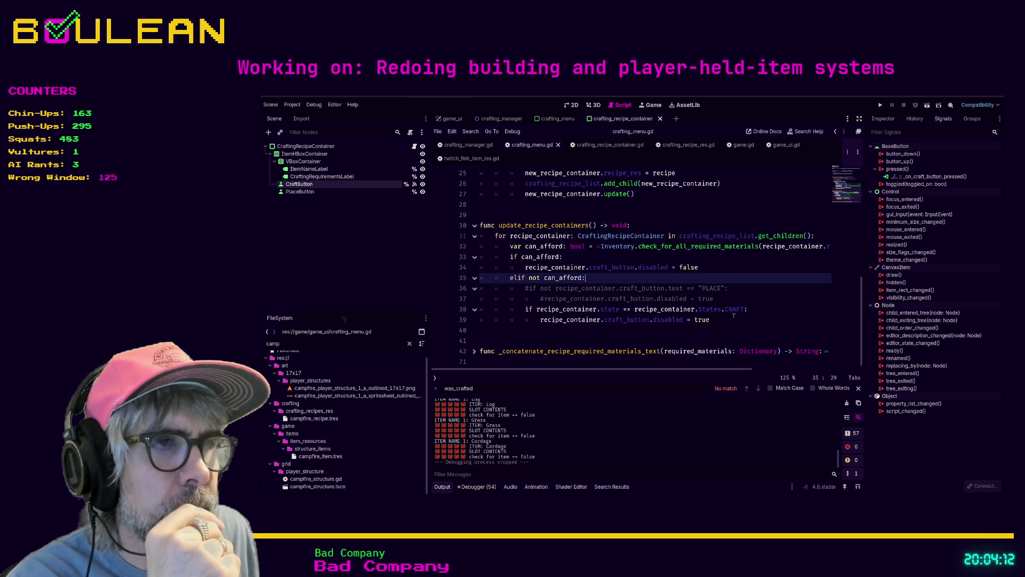
Move commented lines 36–37 below the if block and add a '## Only disable the button' line.
click(740, 327)
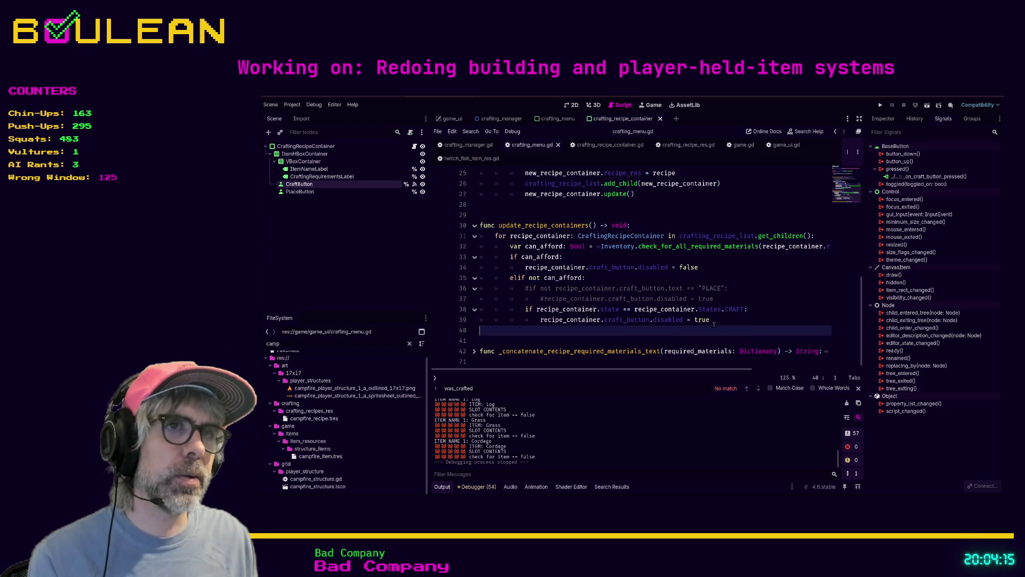
drag(715, 298, 471, 295)
key(alt+Down)
key(alt+Down)
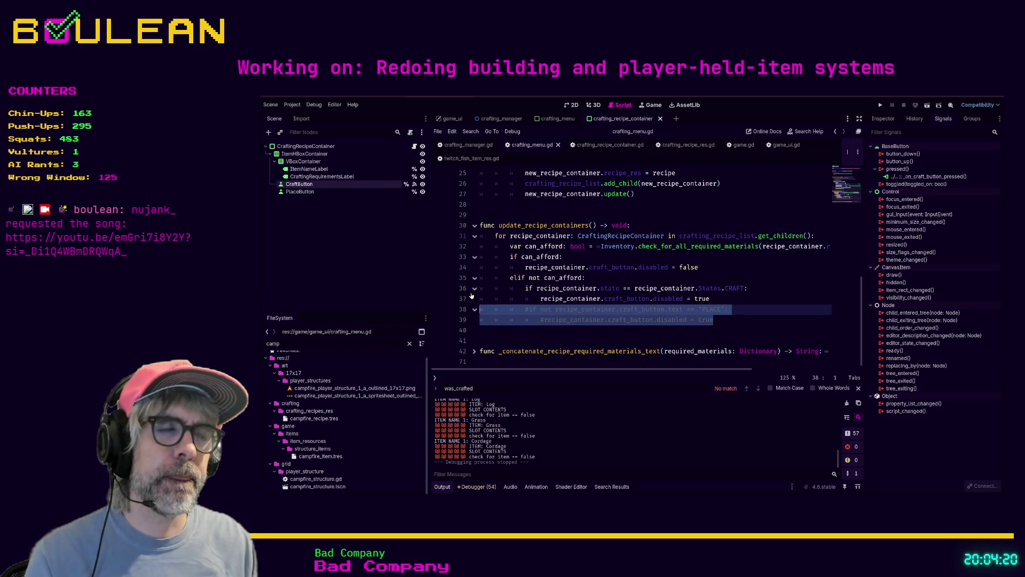
click(629, 279)
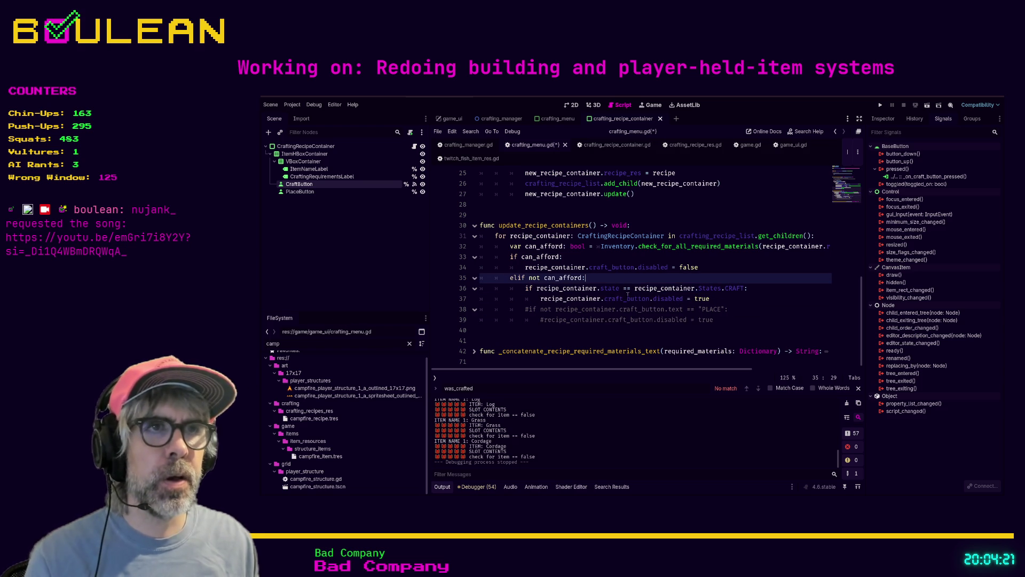
key(Return)
text(## Only disable the butt)
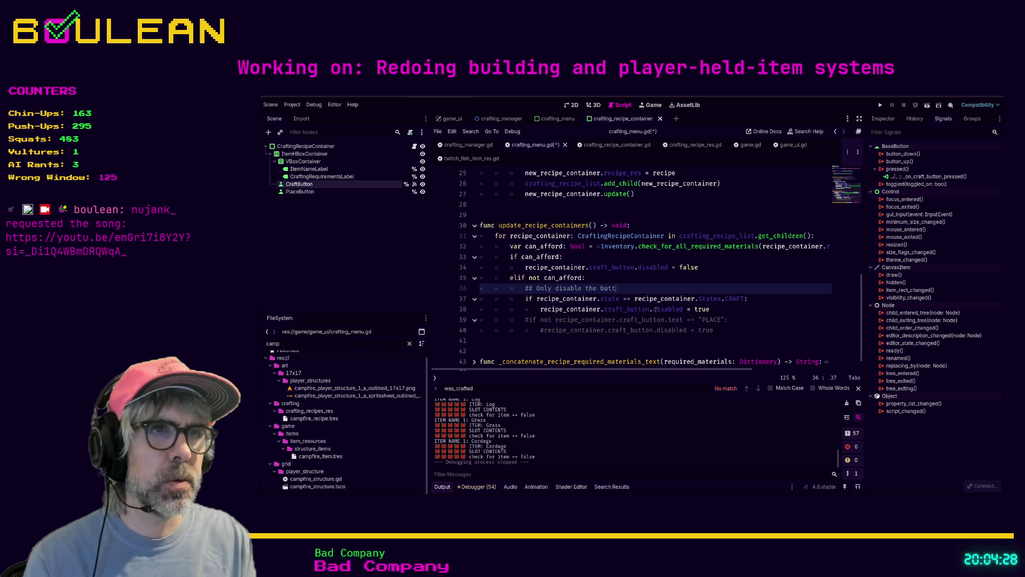
text(on)
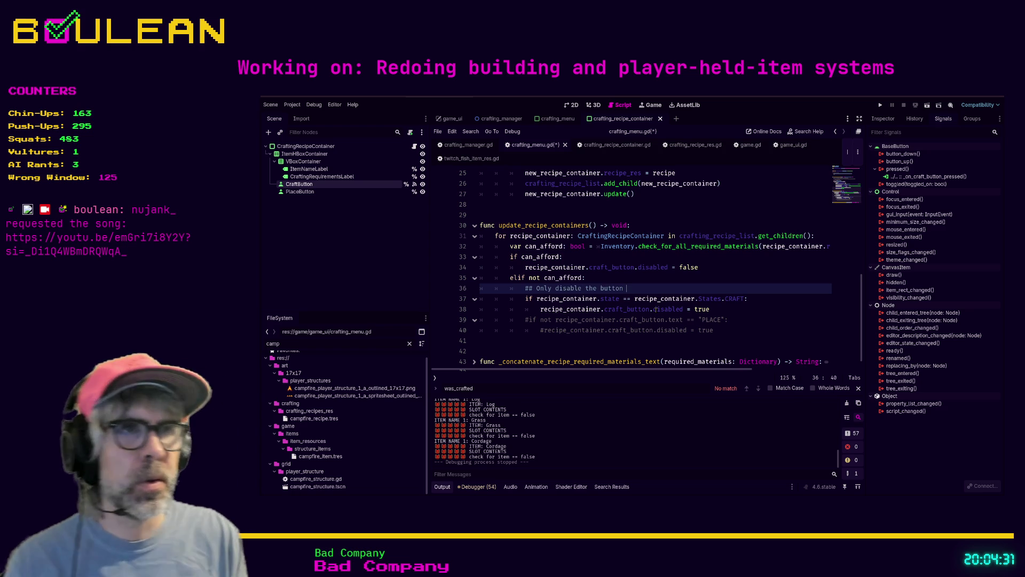
Delete that comment, comment out the recipe state check, and unindent the disable line.
key(shift+Home)
key(BackSpace)
key(BackSpace)
key(BackSpace)
key(Down)
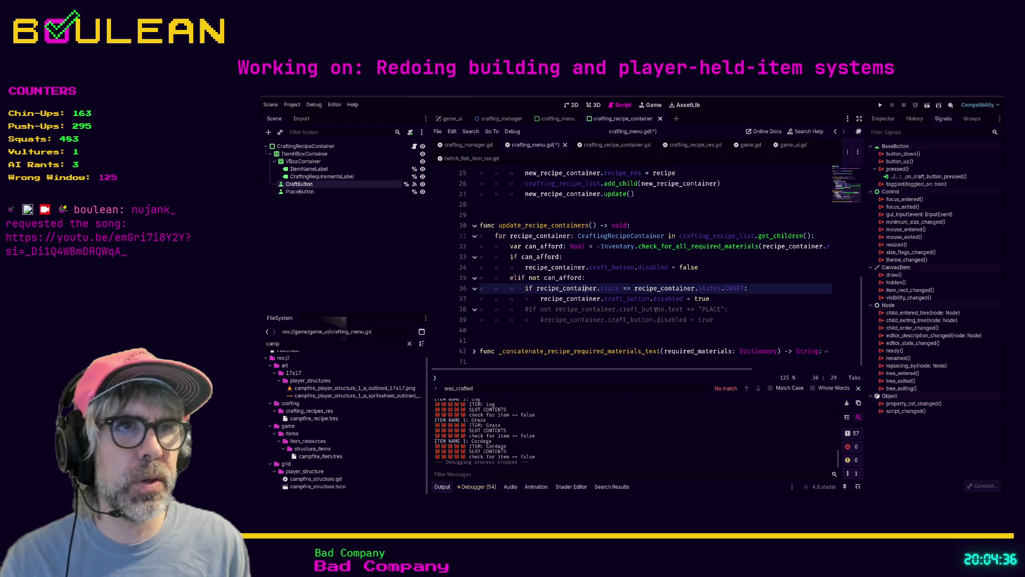
key(ctrl+k)
key(Down)
key(shift+Tab)
key(Up)
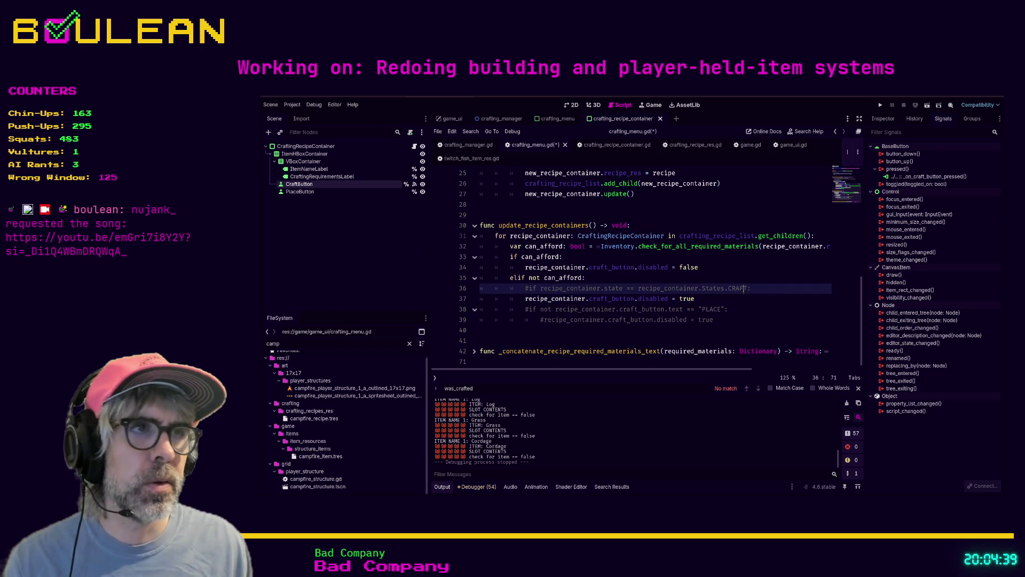
Save crafting_menu.gd and run the game with F5.
click(755, 278)
key(ctrl+s)
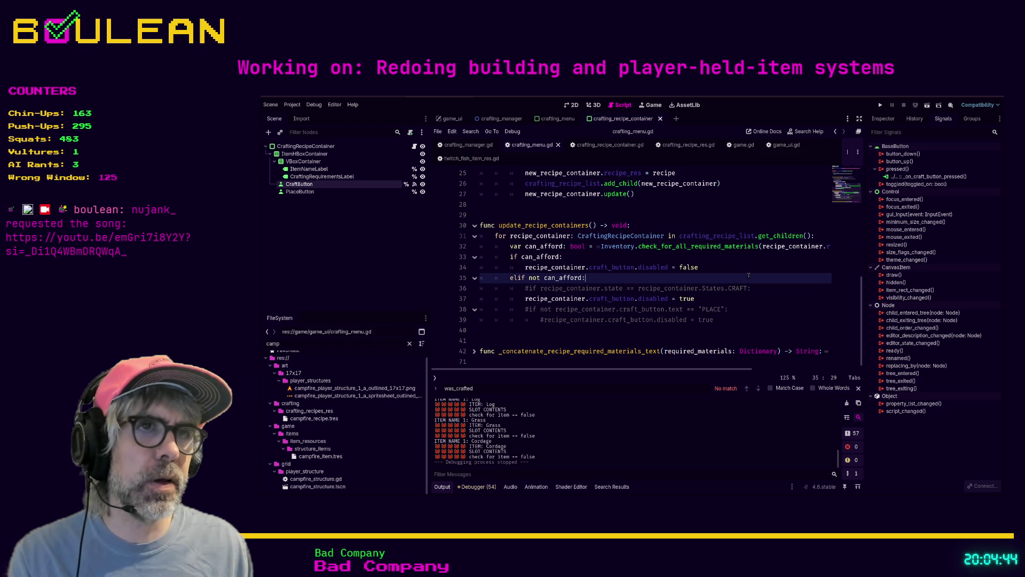
key(F5)
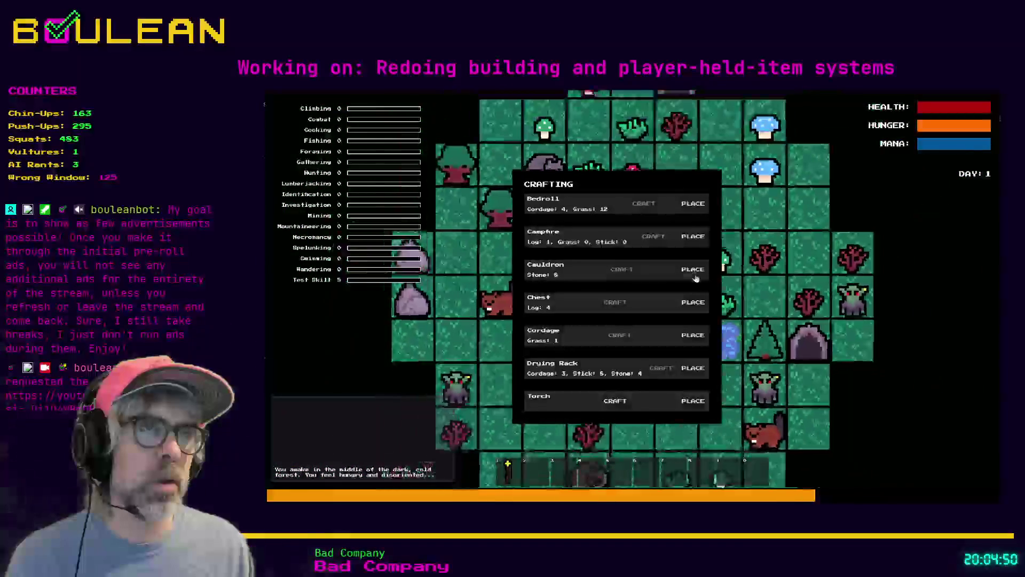
Close the in-game crafting panel with Escape and stop the game with F8.
key(Escape)
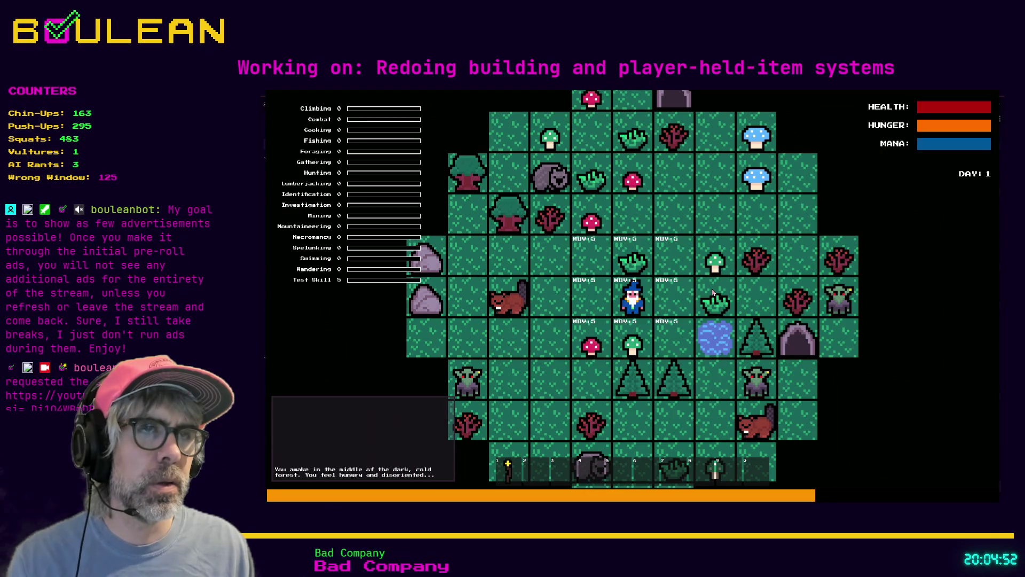
key(F8)
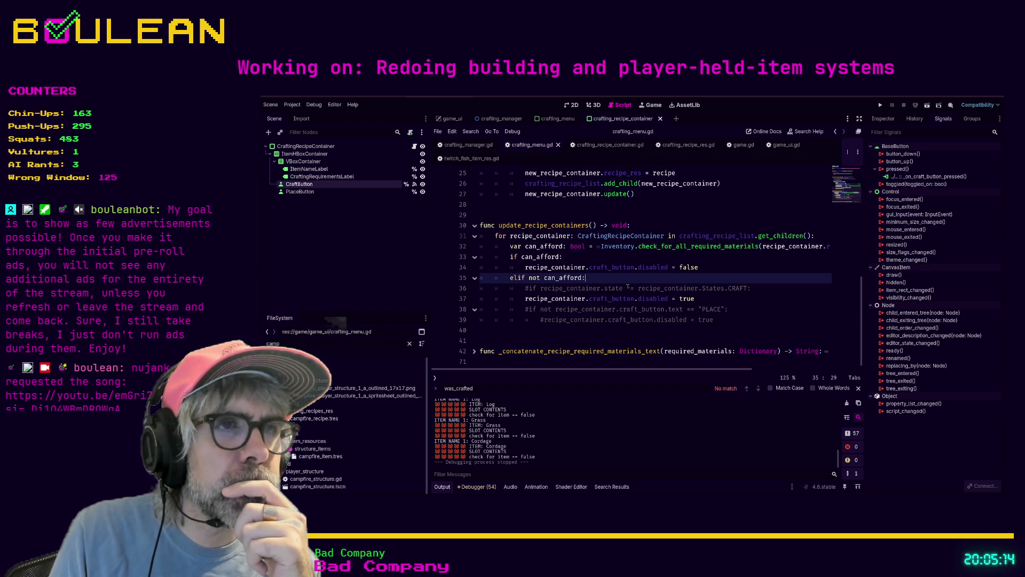
Open crafting_recipe_container.gd and review its button variable declarations.
key(Up)
key(Down)
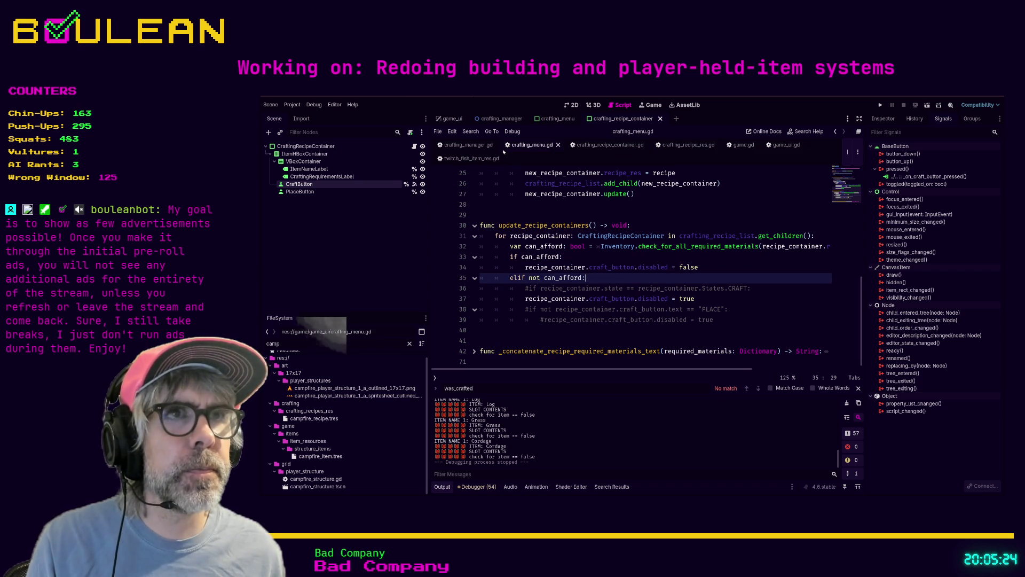
click(609, 144)
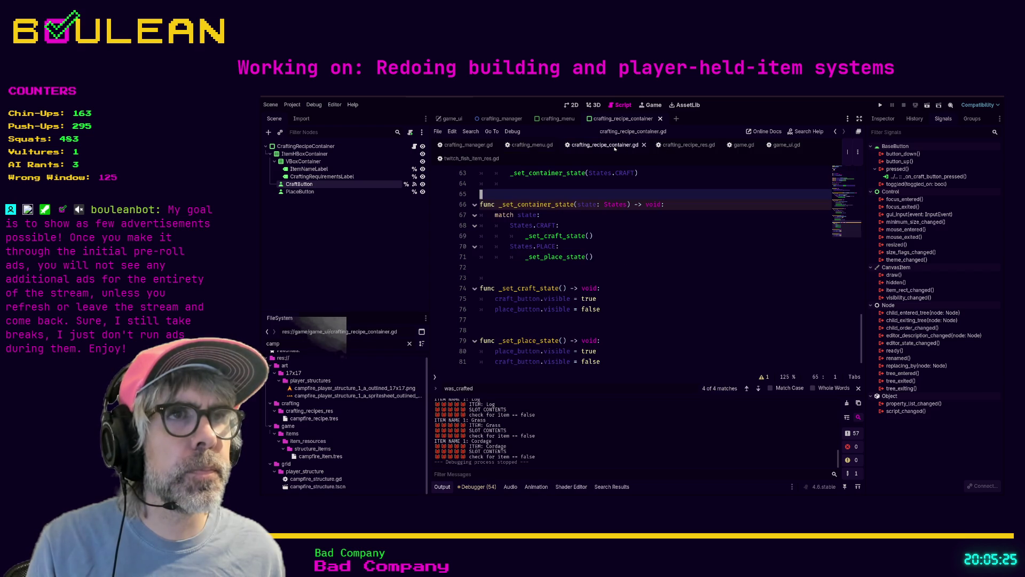
scroll(640, 224, up, 10)
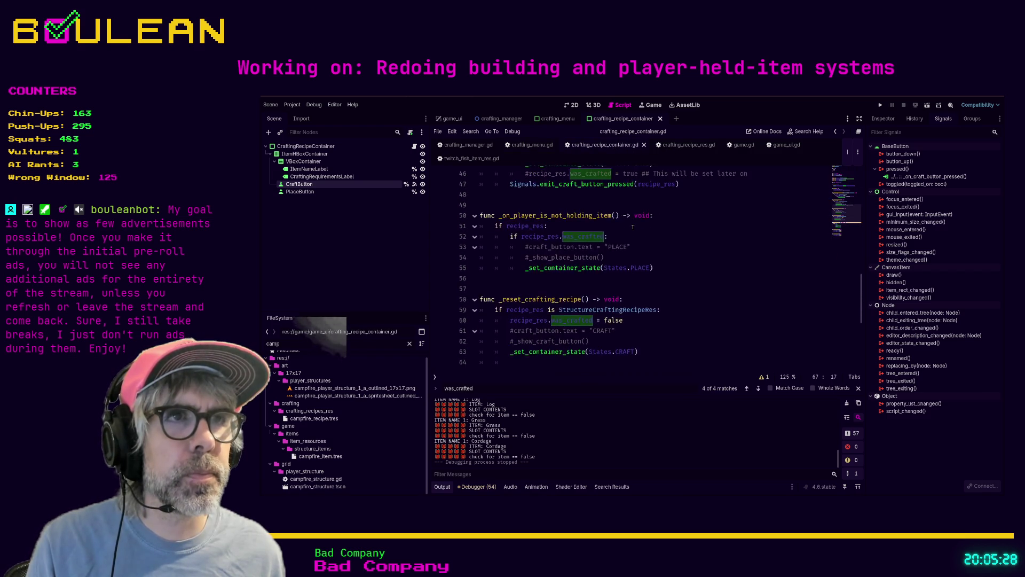
scroll(689, 260, up, 9)
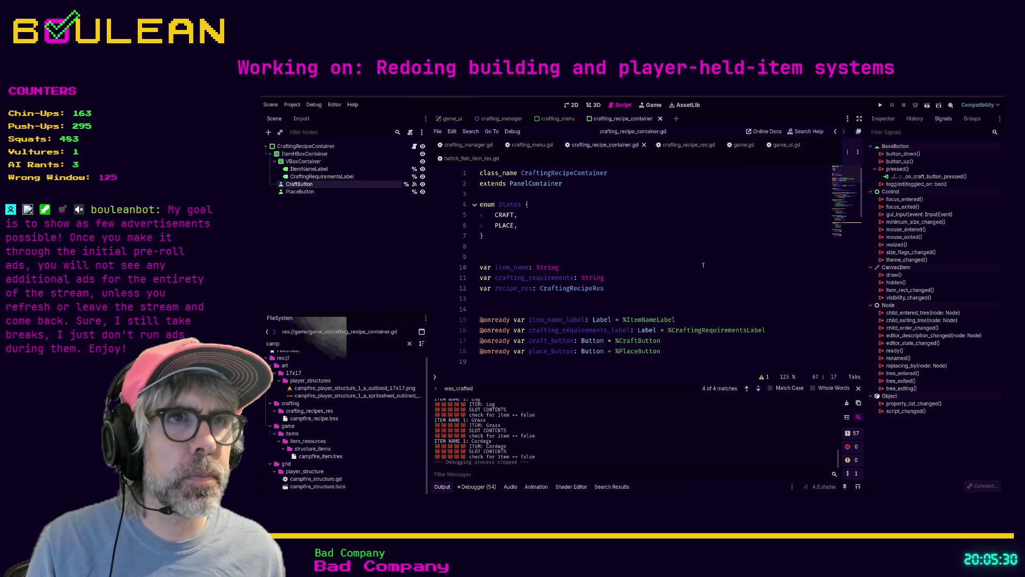
scroll(700, 262, down, 1)
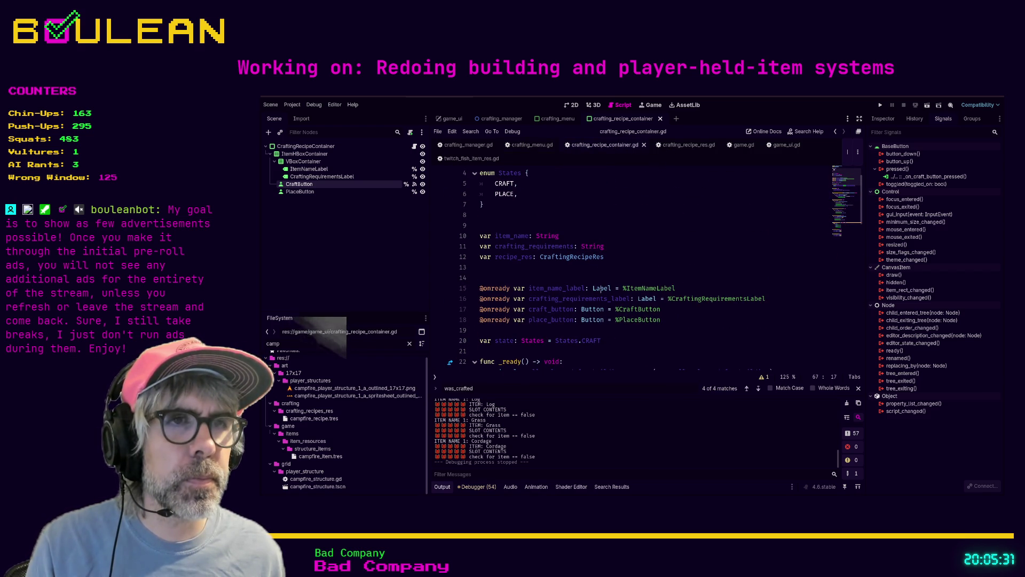
scroll(603, 290, down, 1)
Check the craft_button declaration, then relaunch the game and open its crafting menu with C.
click(554, 277)
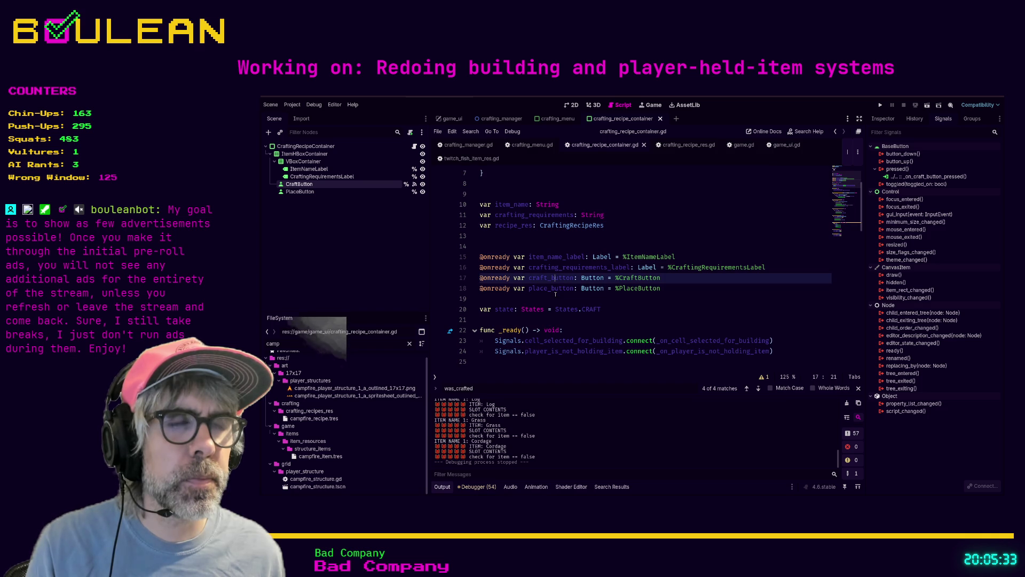
click(555, 296)
key(F5)
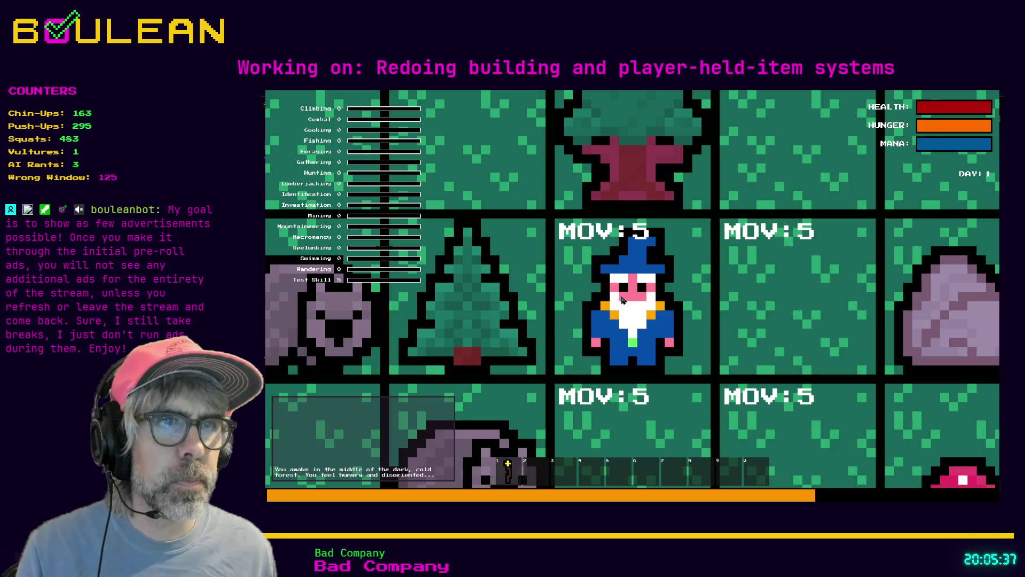
key(c)
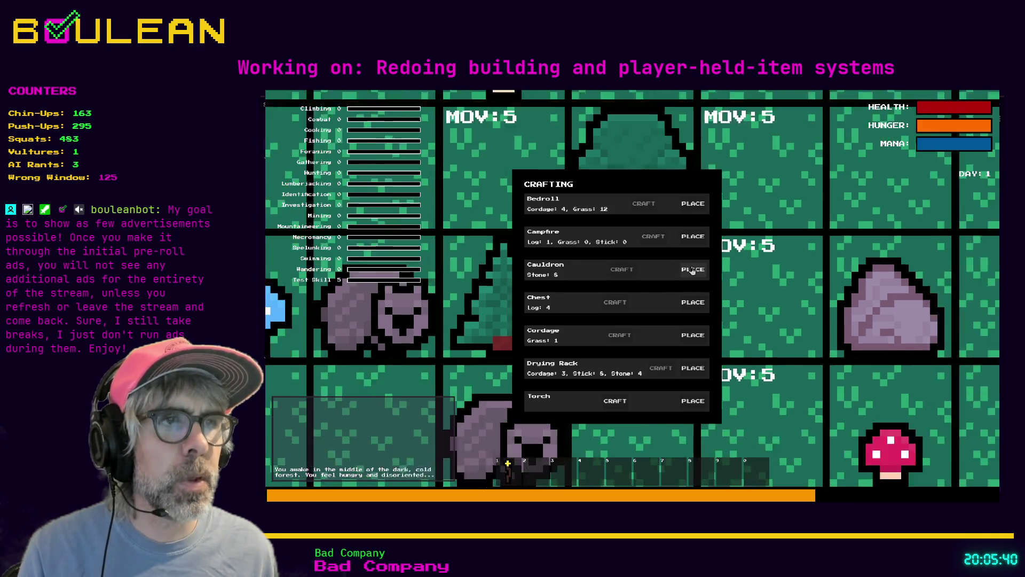